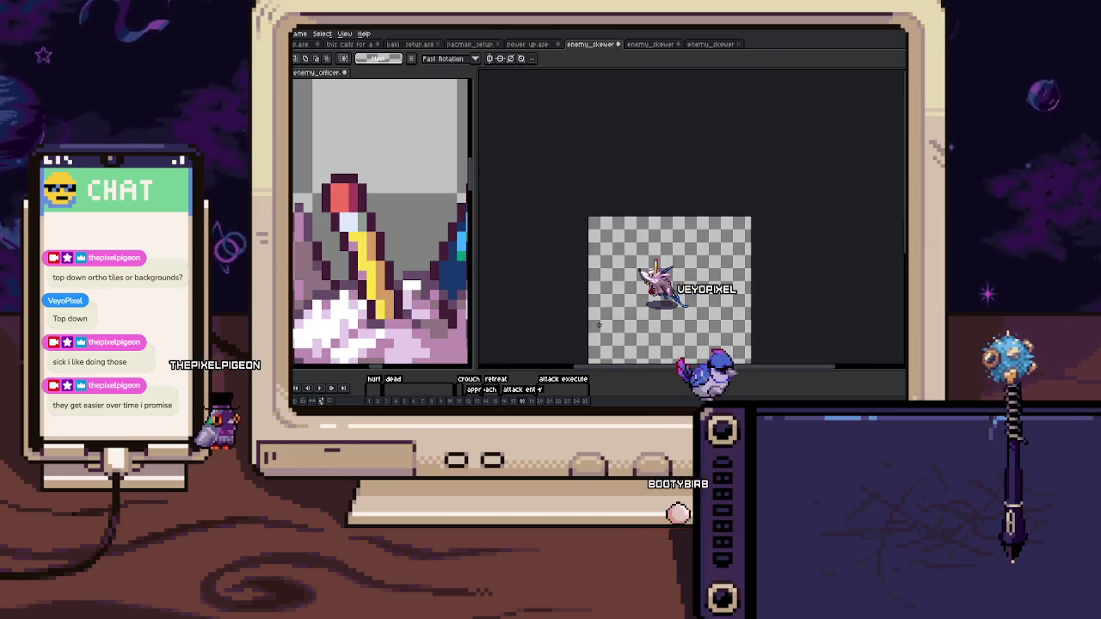
# Marquee-select the blue skewer's blade and base on the rat's head.
pyautogui.scroll(5, 642, 287)
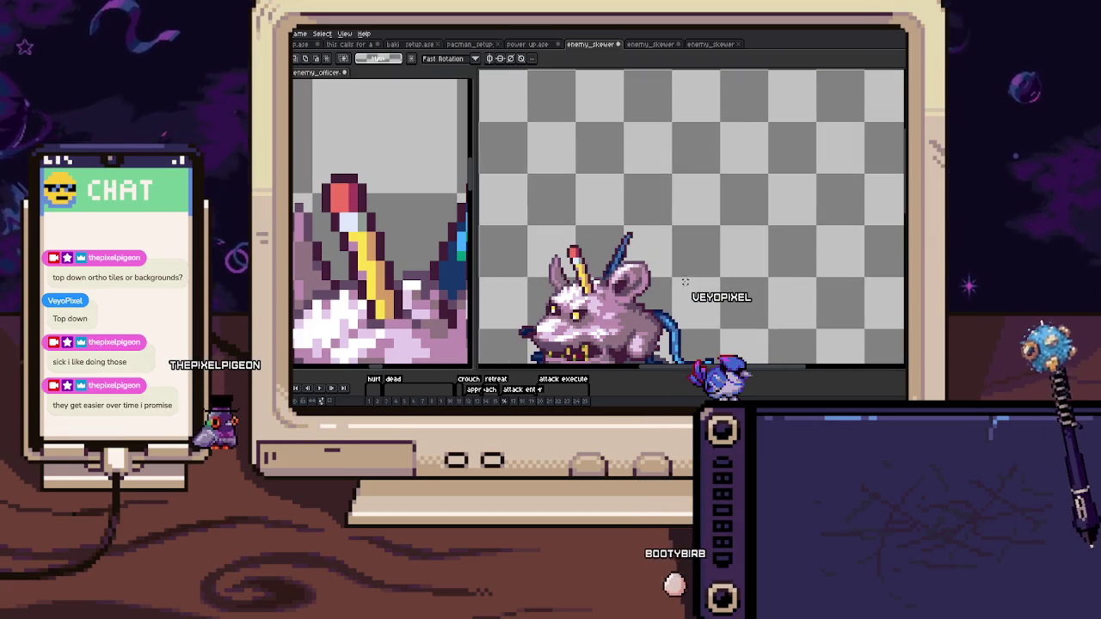
pyautogui.moveTo(357, 273); pyautogui.dragTo(333, 272)
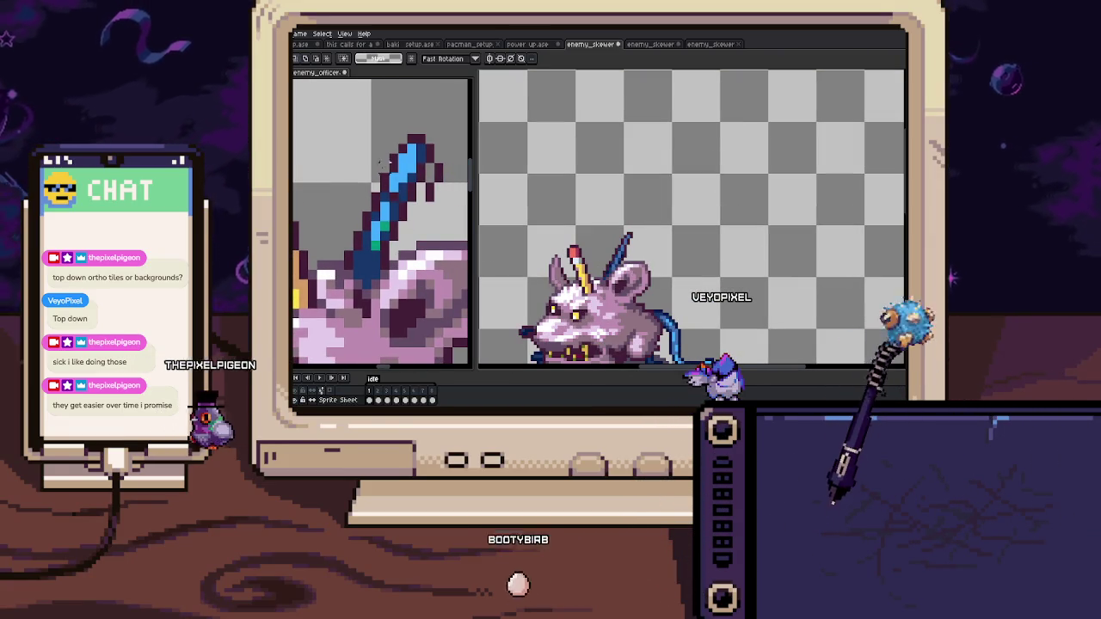
pyautogui.press('m')
pyautogui.moveTo(332, 123); pyautogui.dragTo(454, 232)
pyautogui.moveTo(344, 249); pyautogui.dragTo(394, 280)
pyautogui.hotkey('ctrl', 'd')
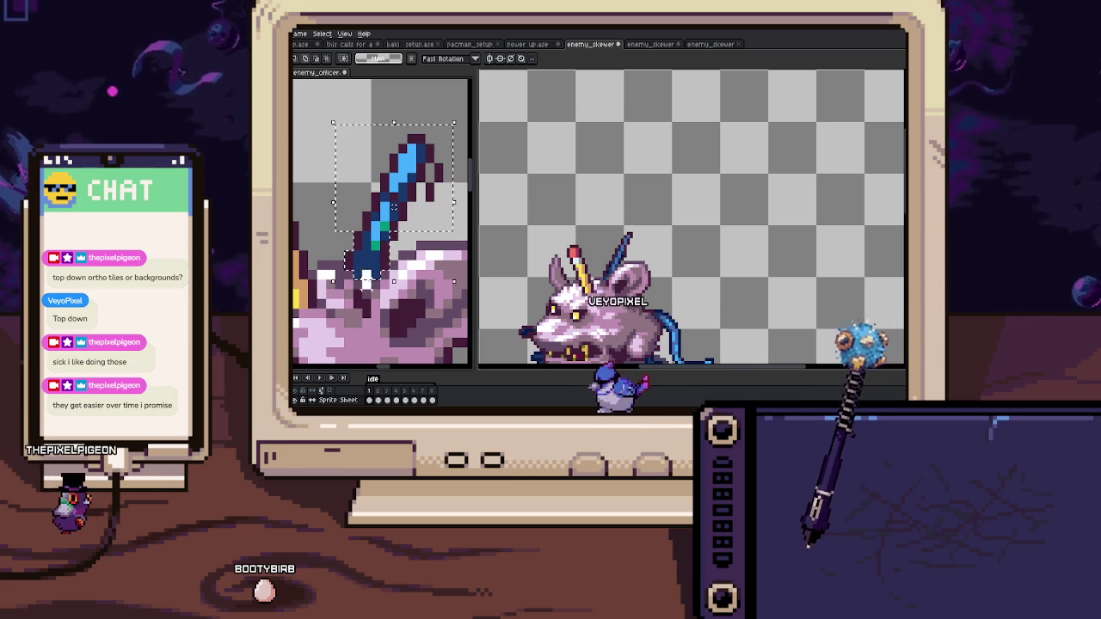
# Shift the skewer blade up and to the right with the Move tool.
pyautogui.scroll(1, 602, 273)
pyautogui.press('v')
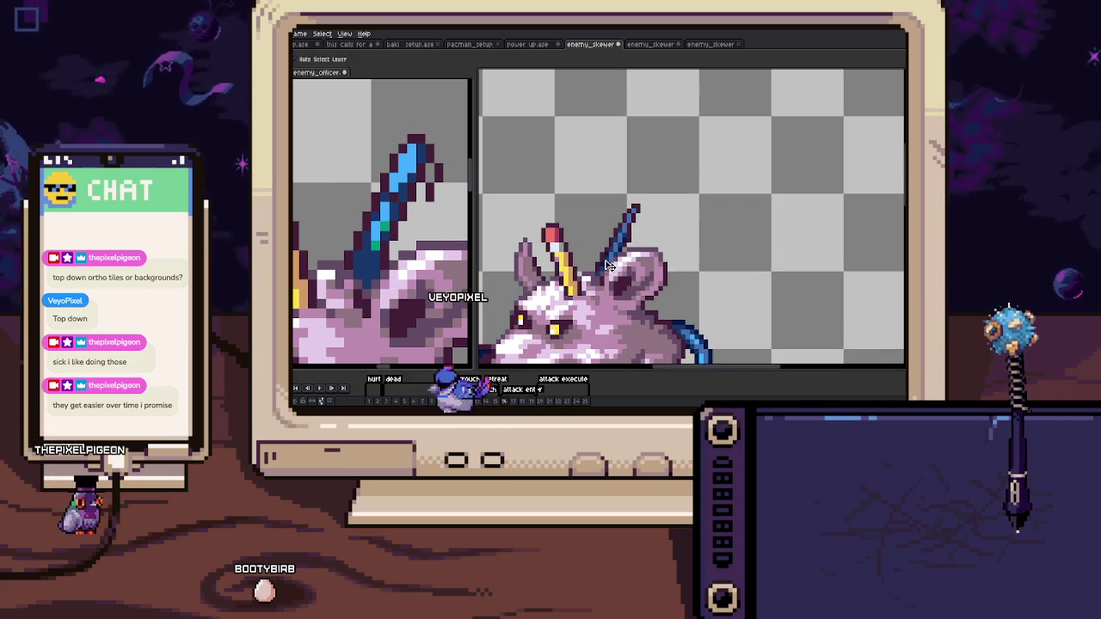
pyautogui.moveTo(625, 282); pyautogui.dragTo(635, 228)
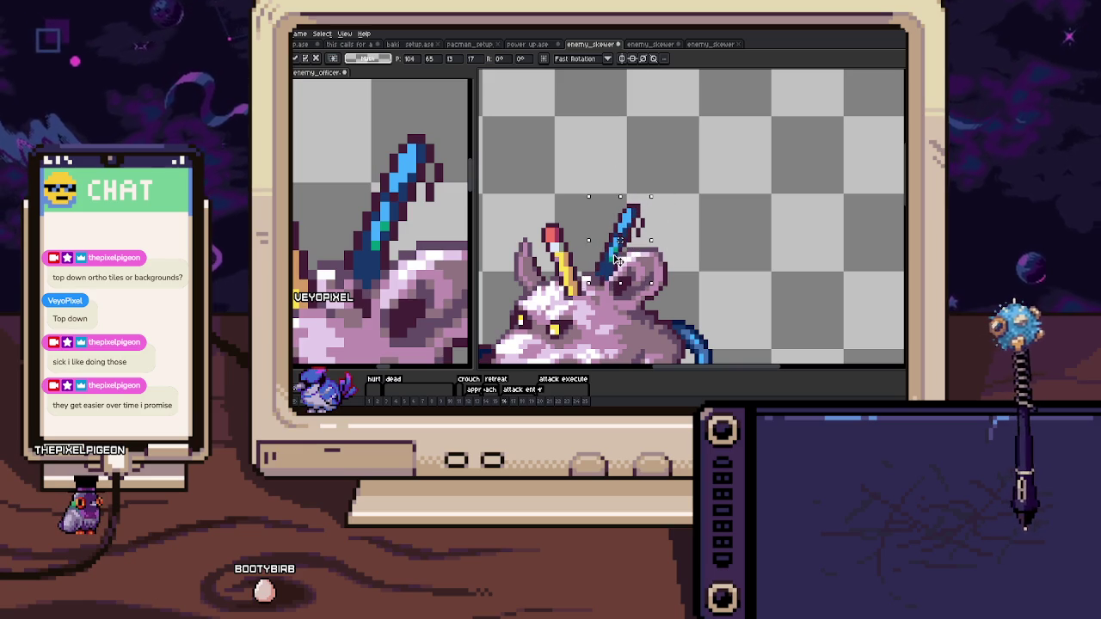
pyautogui.scroll(3, 602, 258)
# Inspect along the skewer, tidying its pixels with the eyedropper and pencil.
pyautogui.press('i')
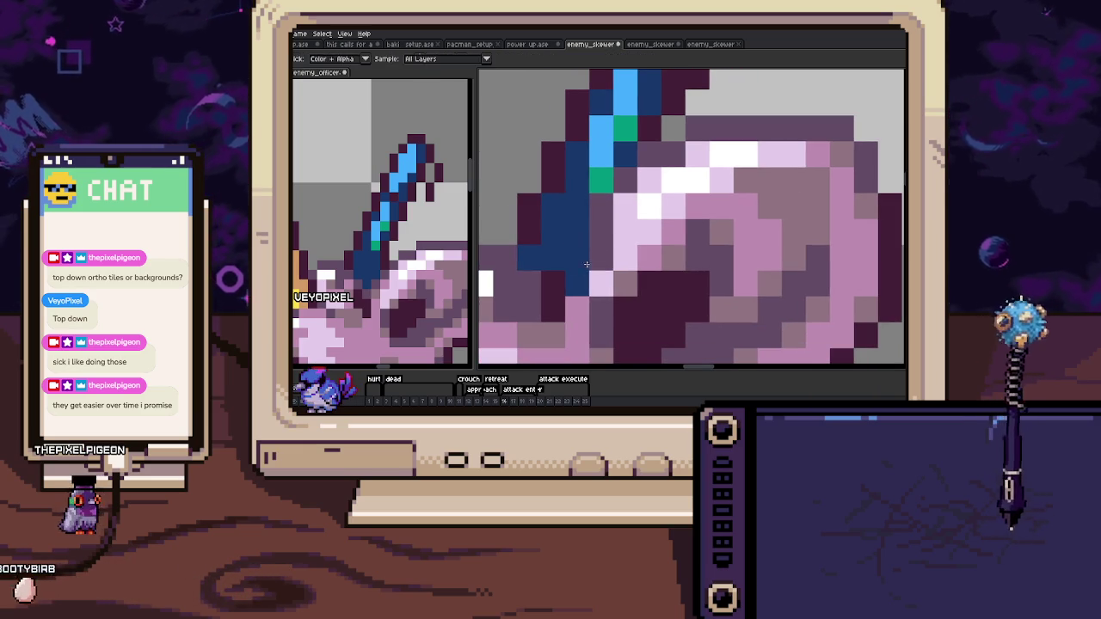
pyautogui.moveTo(593, 258); pyautogui.dragTo(615, 292)
pyautogui.scroll(-2, 615, 291)
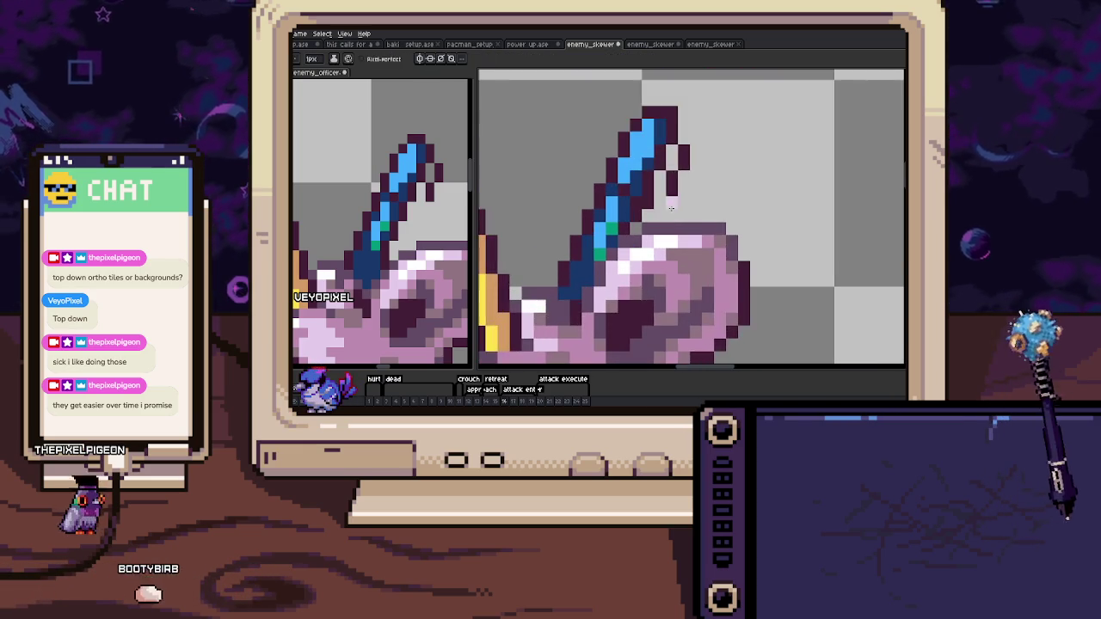
pyautogui.press('b')
pyautogui.scroll(-1, 641, 245)
pyautogui.scroll(-3, 631, 259)
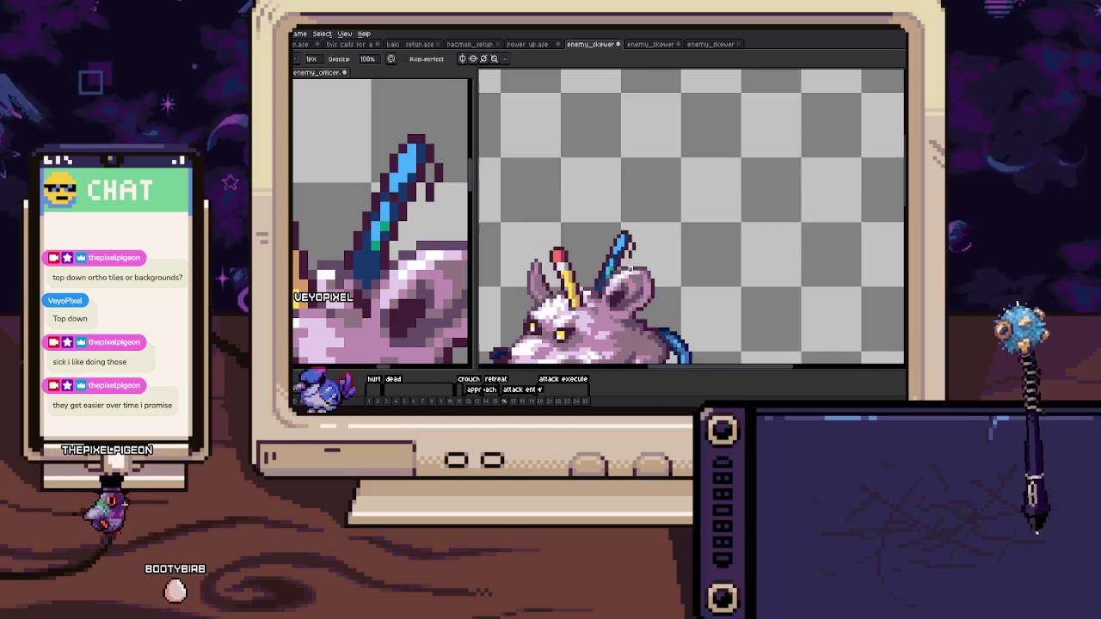
pyautogui.scroll(2, 654, 201)
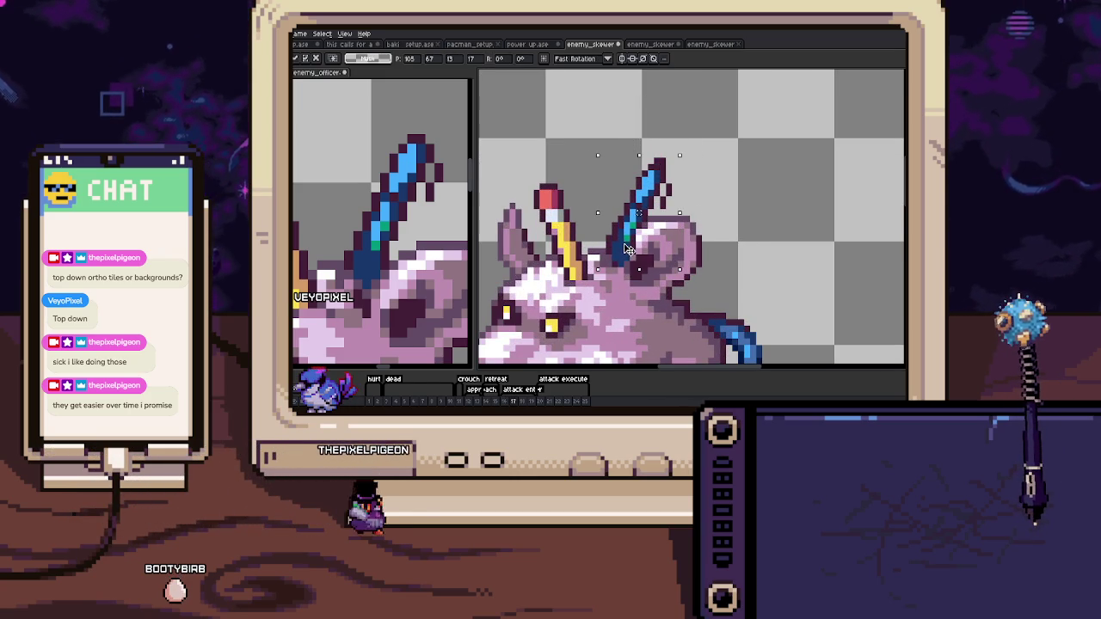
# Commit the moved skewer and touch up its base with dark outline pixels against the ear.
pyautogui.hotkey('ctrl', 'd')
pyautogui.scroll(2, 637, 228)
pyautogui.press('b')
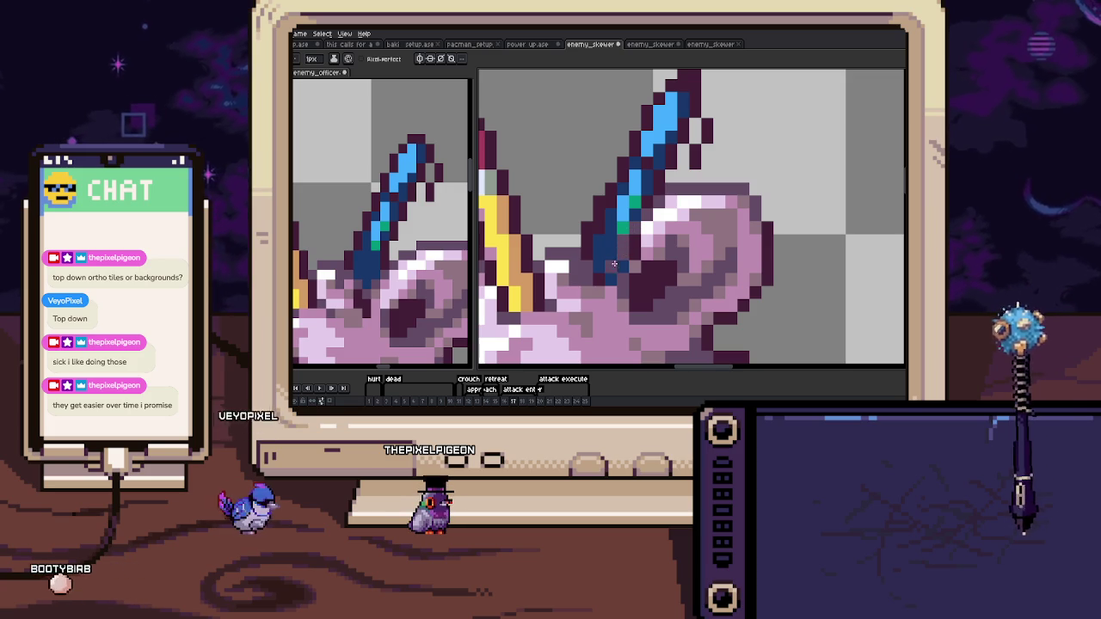
pyautogui.press('b')
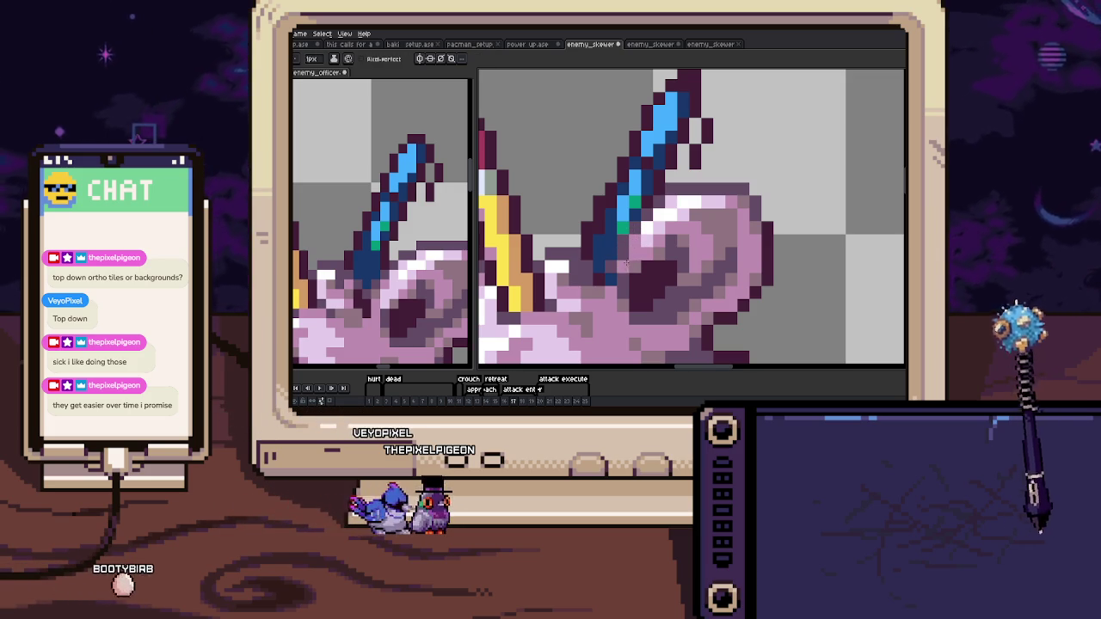
pyautogui.scroll(1, 625, 278)
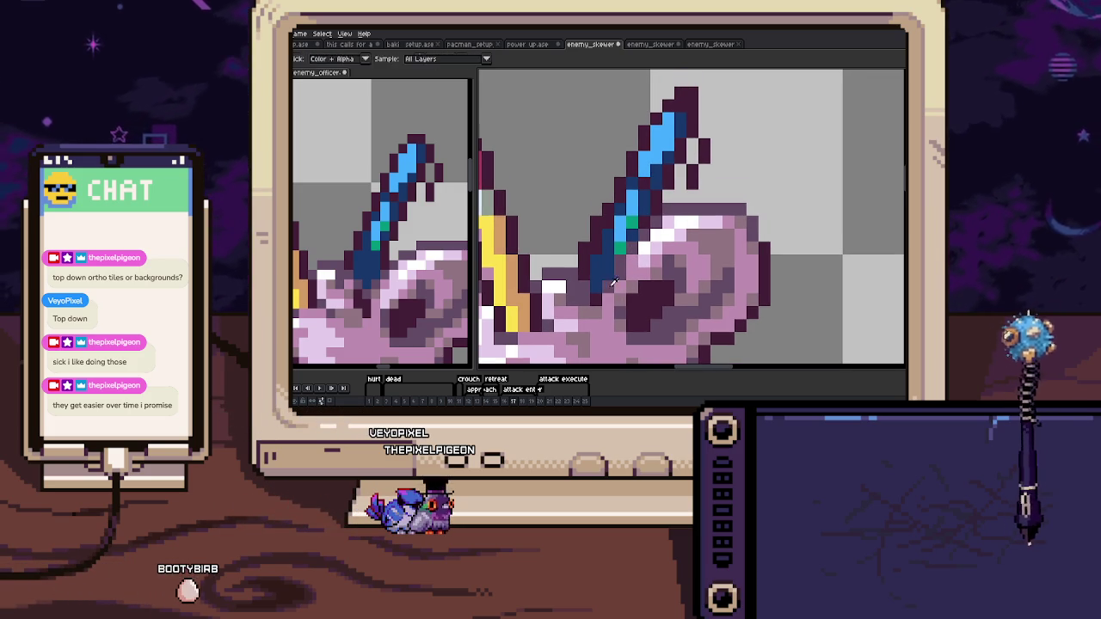
pyautogui.scroll(1, 570, 299)
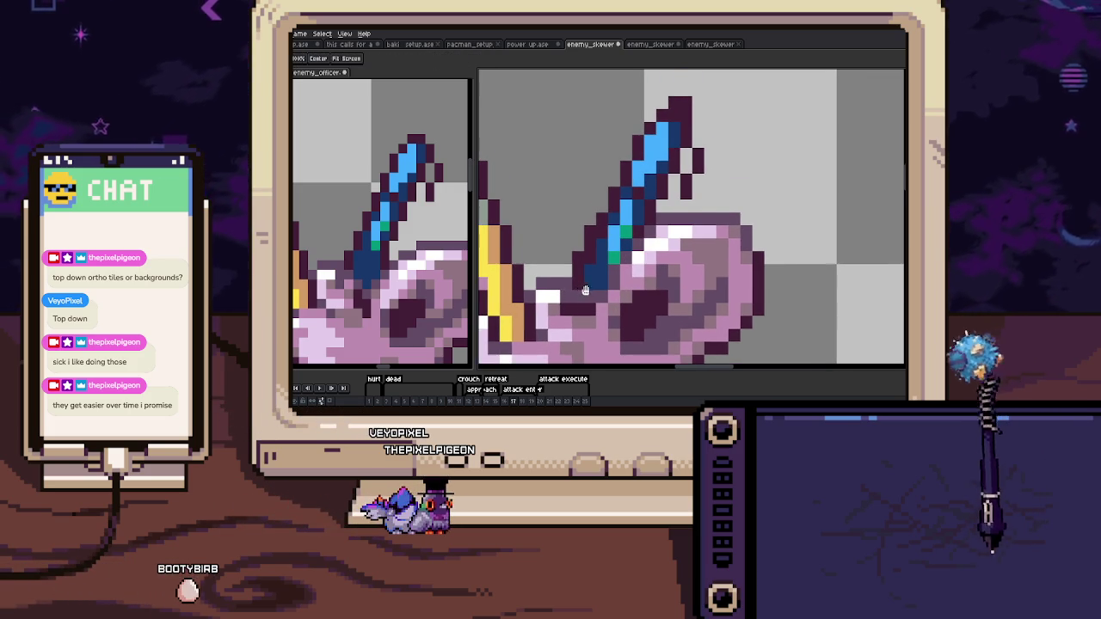
pyautogui.moveTo(580, 290); pyautogui.dragTo(550, 320)
pyautogui.scroll(-4, 656, 147)
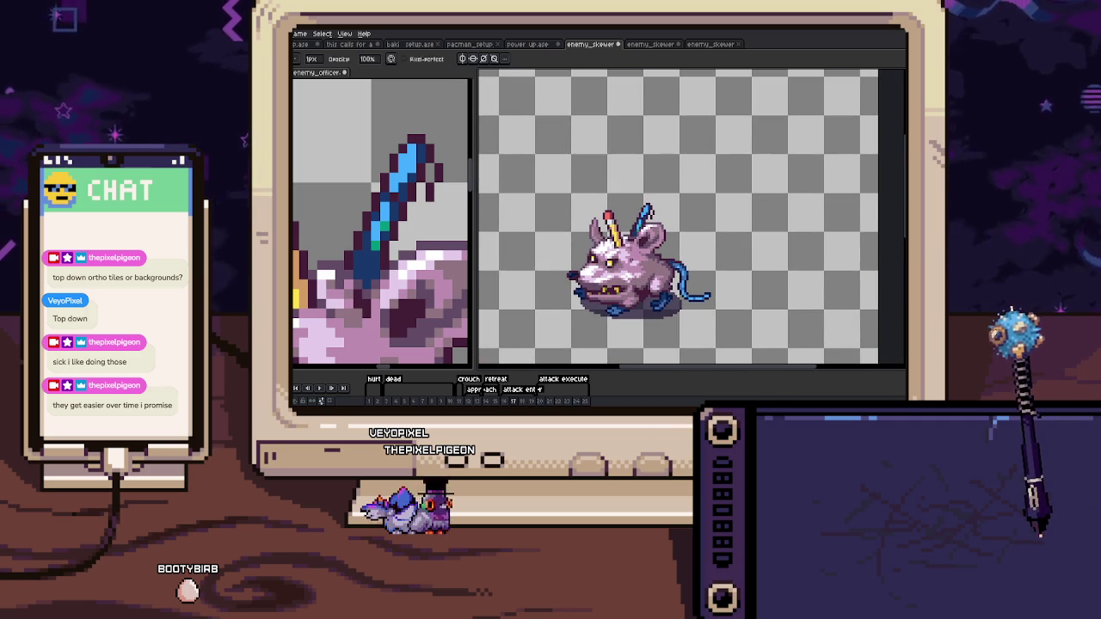
# Repaint the lunge frame's skewer with light-blue highlights, undoing stray pixels at its tip.
pyautogui.scroll(2, 591, 185)
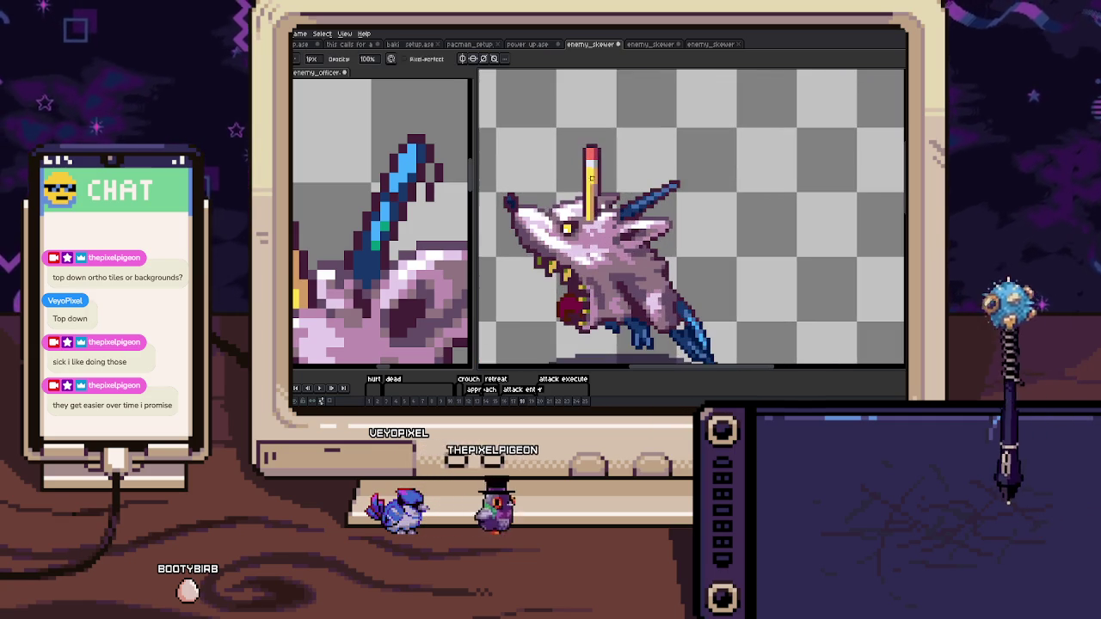
pyautogui.scroll(3, 675, 165)
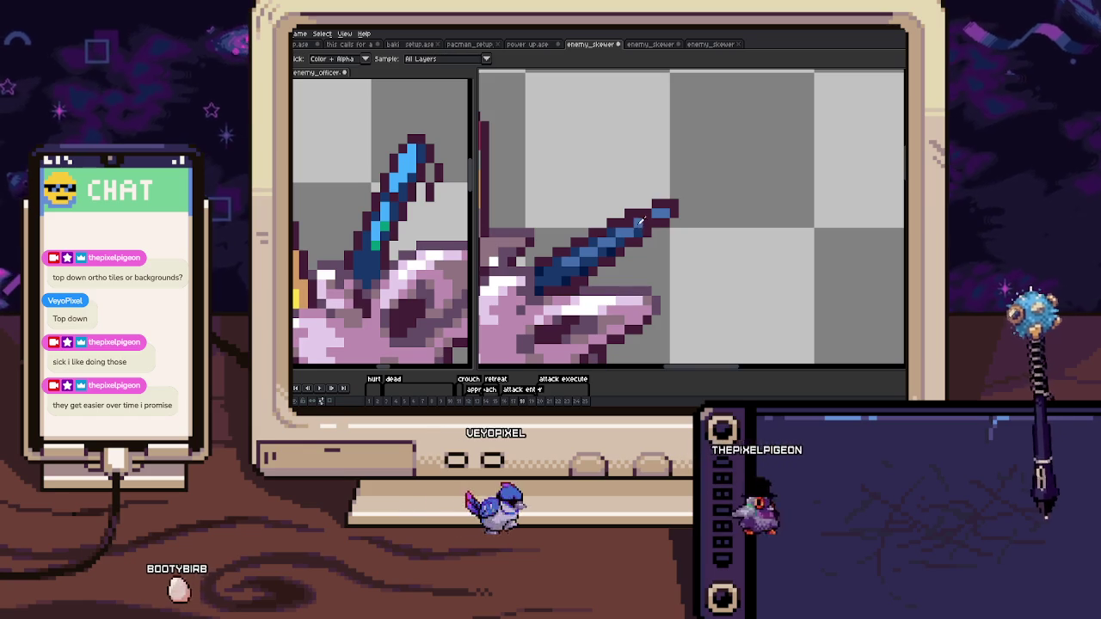
pyautogui.press('b')
pyautogui.hotkey('ctrl', 'z')
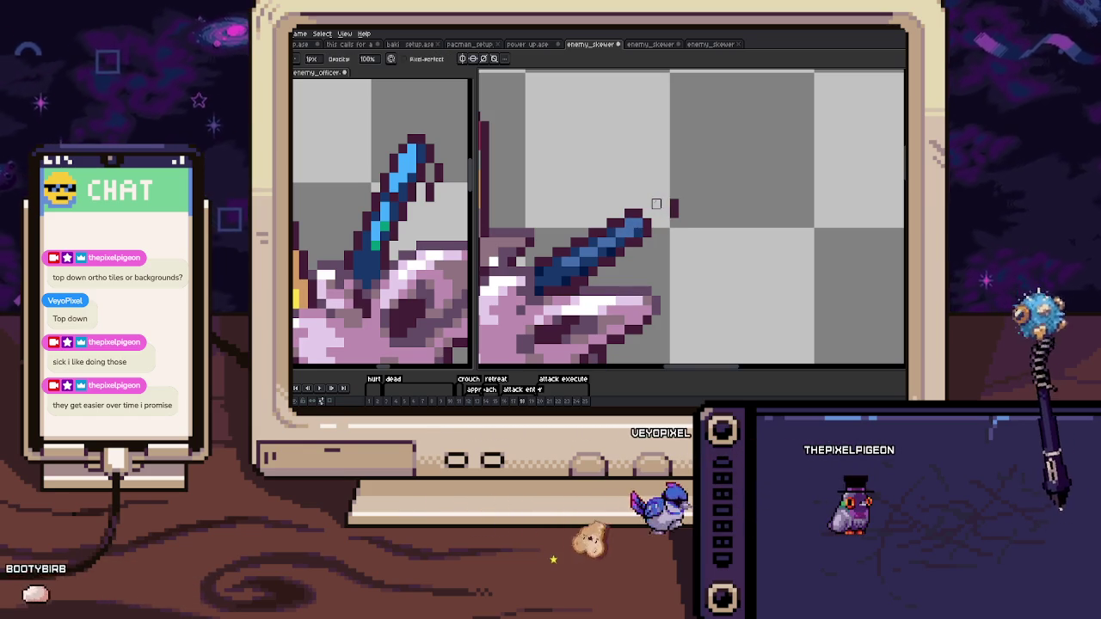
pyautogui.press('alt')
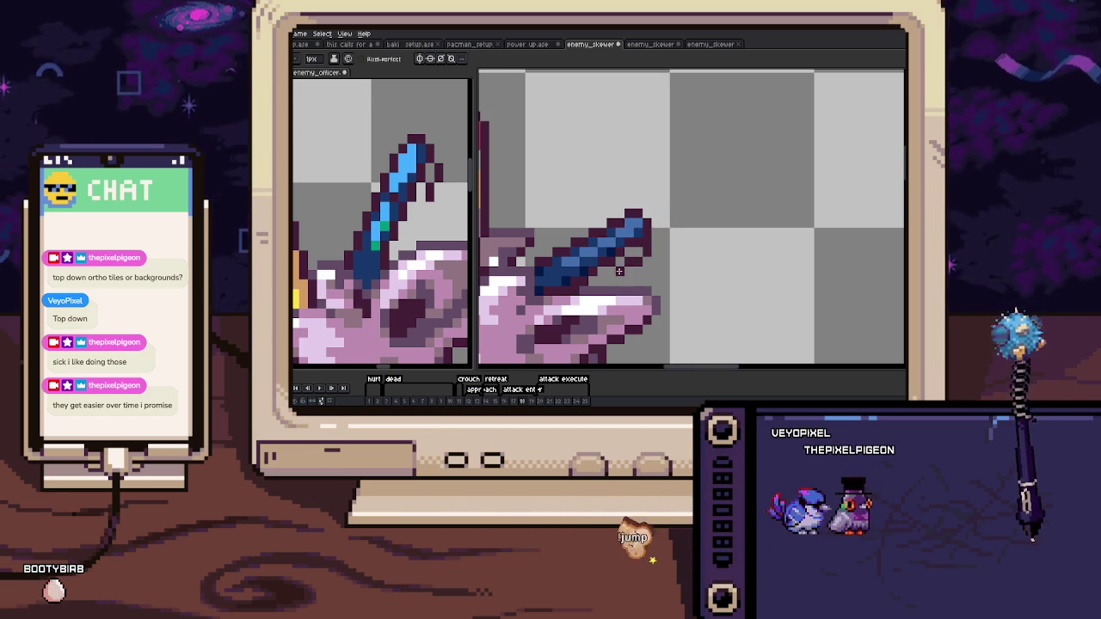
pyautogui.scroll(1, 611, 231)
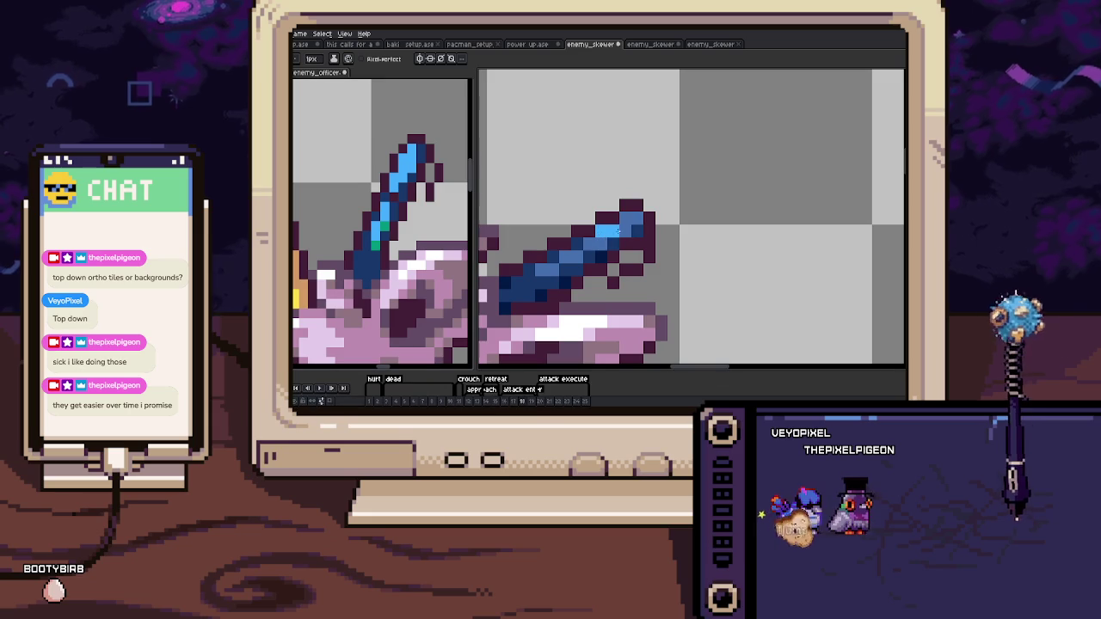
pyautogui.moveTo(578, 257)
pyautogui.mouseDown()
pyautogui.moveTo(599, 249)
pyautogui.moveTo(563, 262)
pyautogui.mouseUp()
# Play the attack animation back with the rat centred in view.
pyautogui.press('Return')
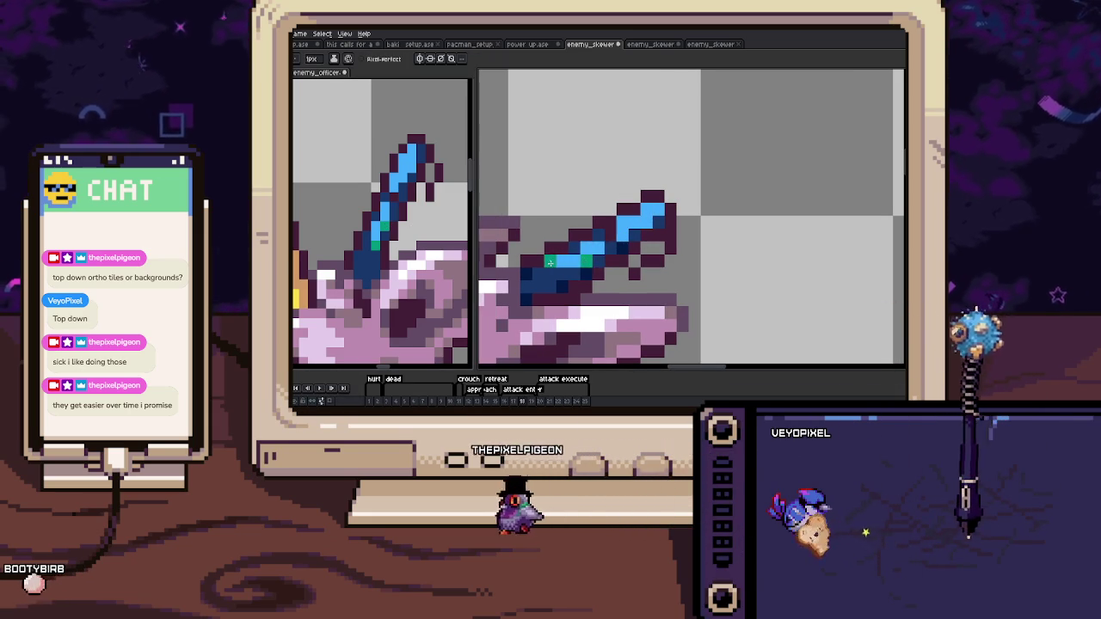
pyautogui.scroll(-3, 583, 259)
pyautogui.moveTo(621, 225); pyautogui.dragTo(672, 214)
pyautogui.scroll(3, 672, 215)
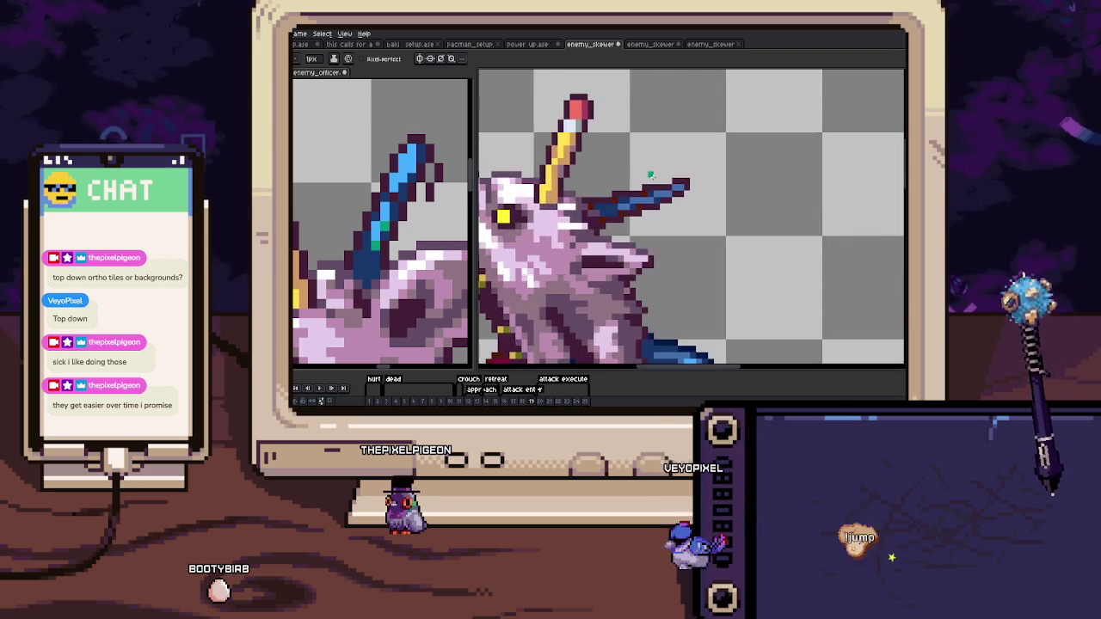
# Draw a light-blue stepped diagonal tip onto the skewer.
pyautogui.scroll(2, 667, 212)
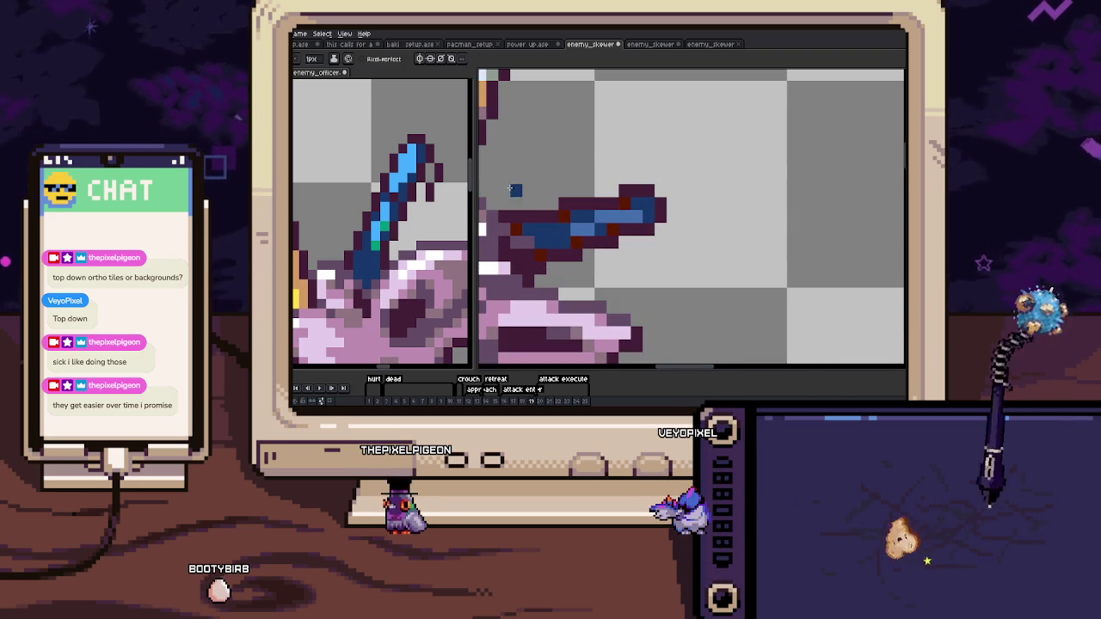
pyautogui.moveTo(636, 203); pyautogui.dragTo(672, 204)
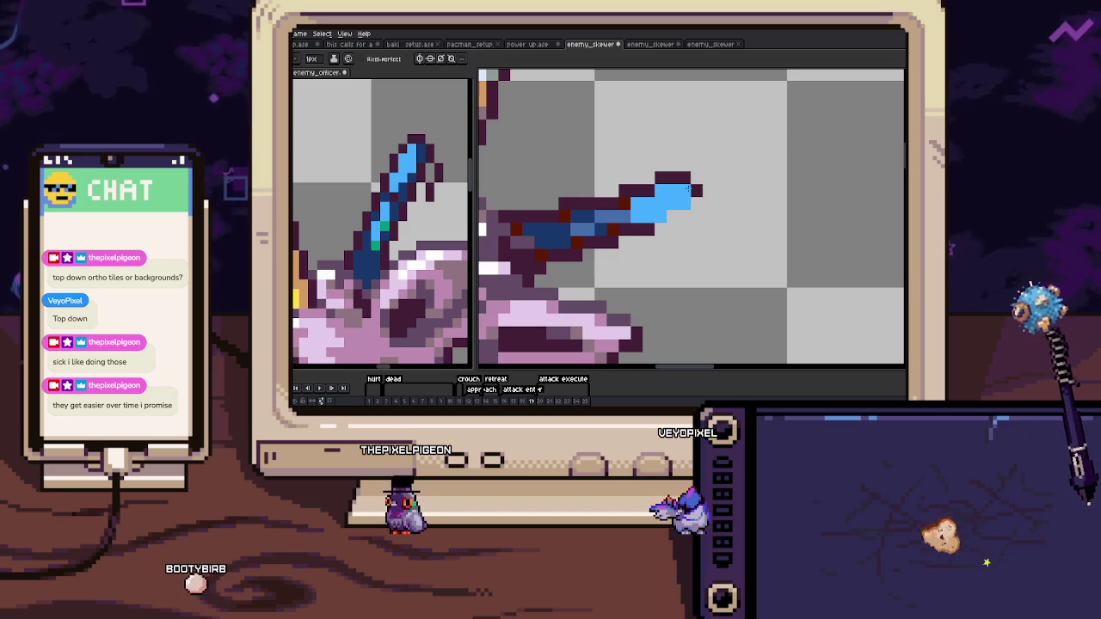
pyautogui.moveTo(658, 218)
pyautogui.mouseDown()
pyautogui.moveTo(689, 205)
pyautogui.moveTo(687, 179)
pyautogui.moveTo(630, 197)
pyautogui.mouseUp()
pyautogui.press('i')
pyautogui.click(687, 180)
pyautogui.press('b')
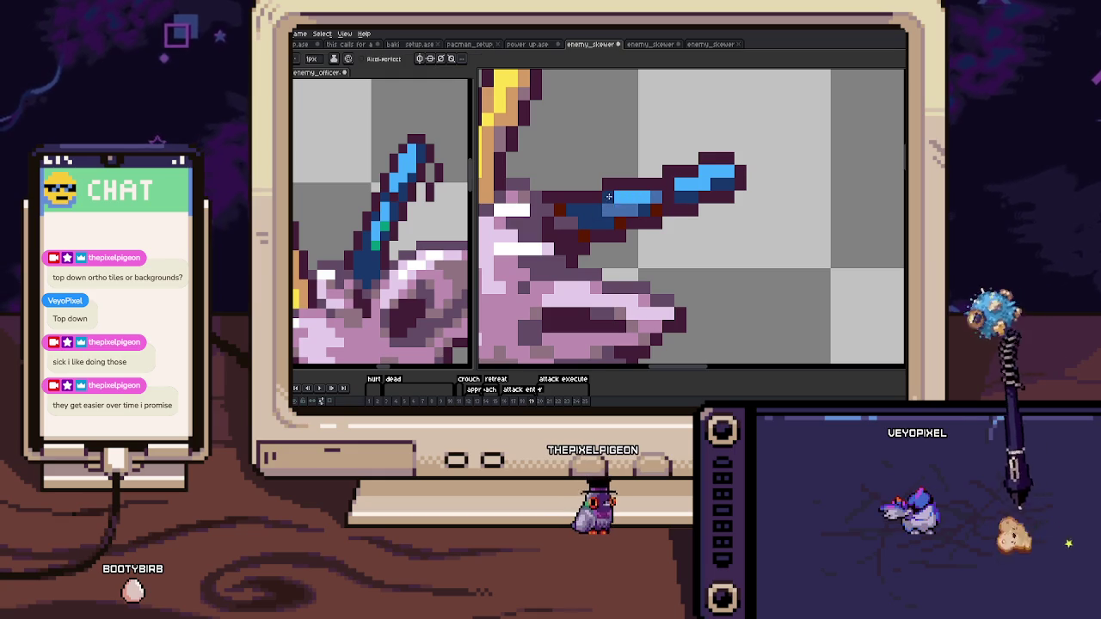
# Lighten a pixel under the stroke and add a dark outline pixel beneath the tip.
pyautogui.click(632, 209)
pyautogui.scroll(1, 654, 208)
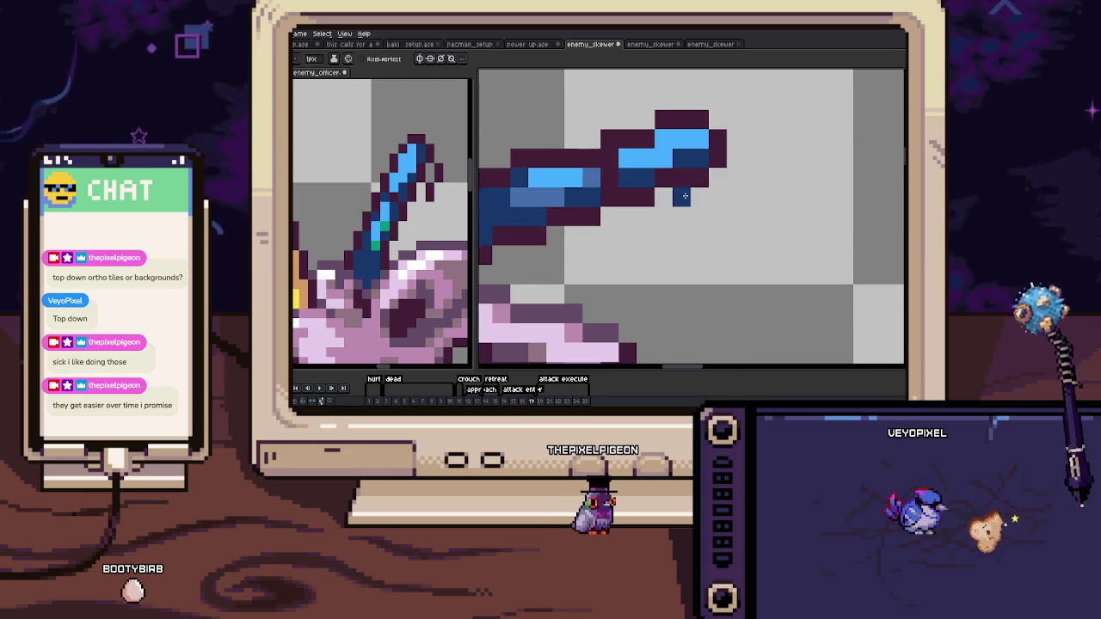
pyautogui.click(681, 215)
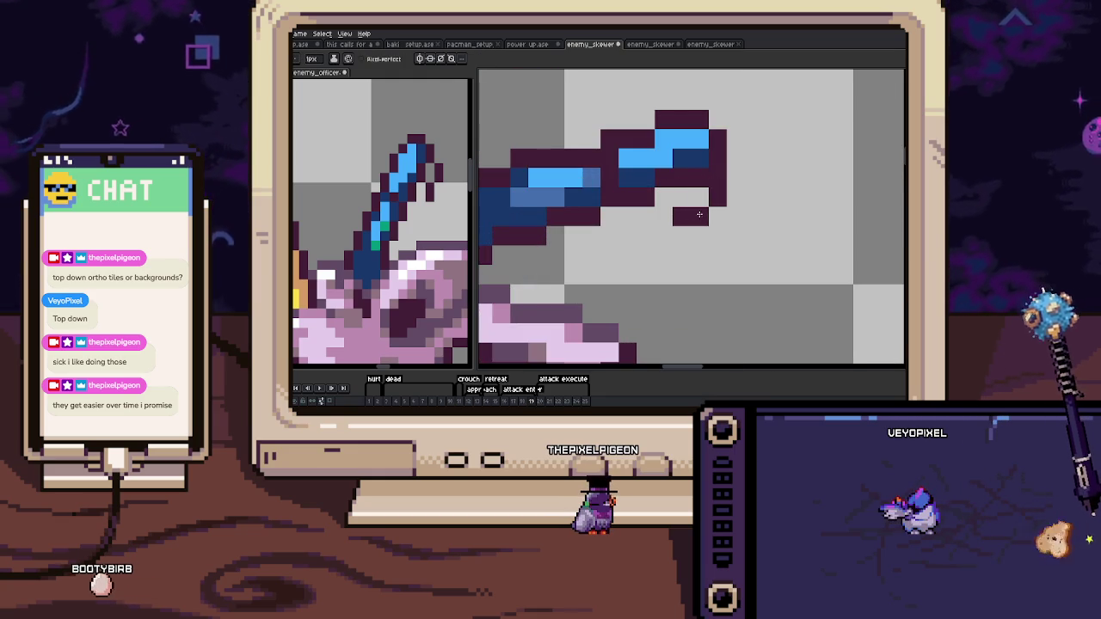
pyautogui.scroll(-2, 667, 225)
pyautogui.scroll(-4, 662, 237)
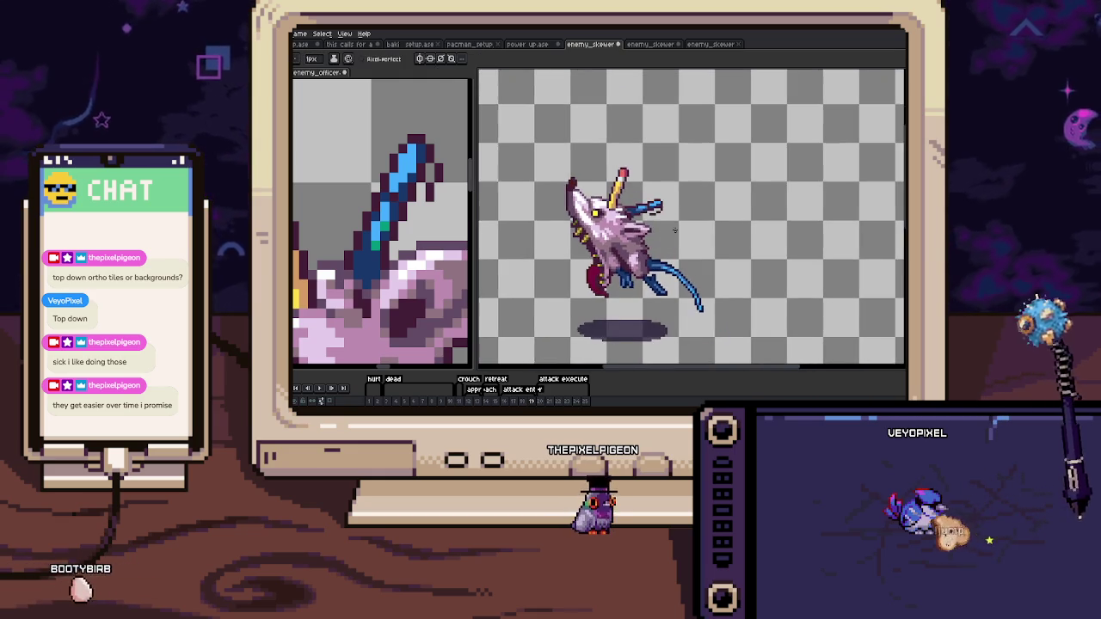
# Step through the timeline to frame 20 and zoom in on the head and skewer.
pyautogui.click(543, 401)
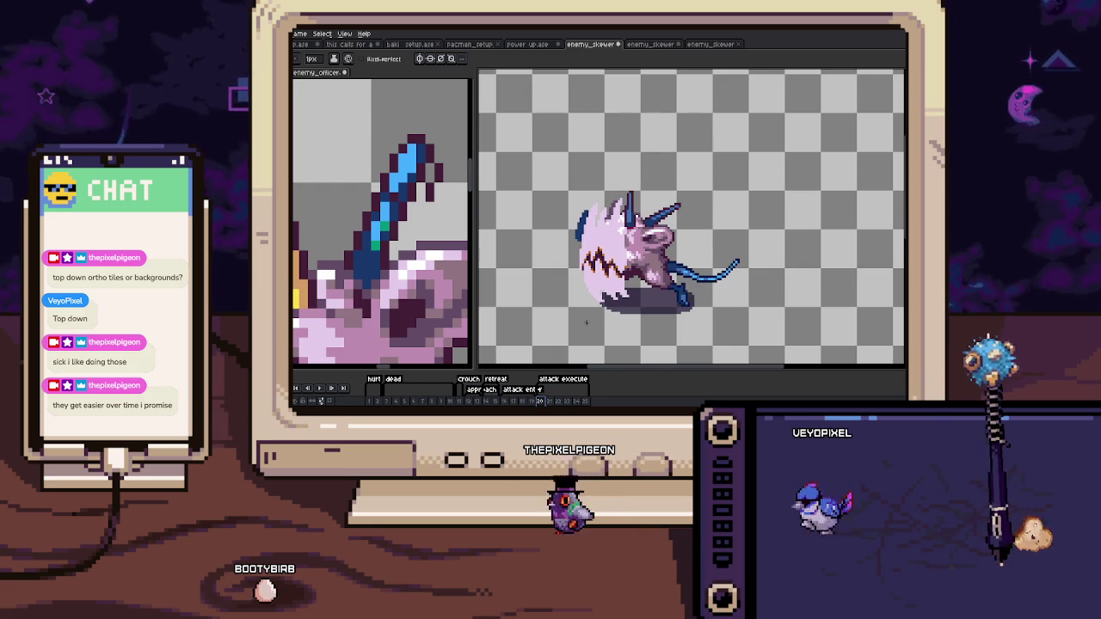
pyautogui.click(522, 401)
pyautogui.click(541, 401)
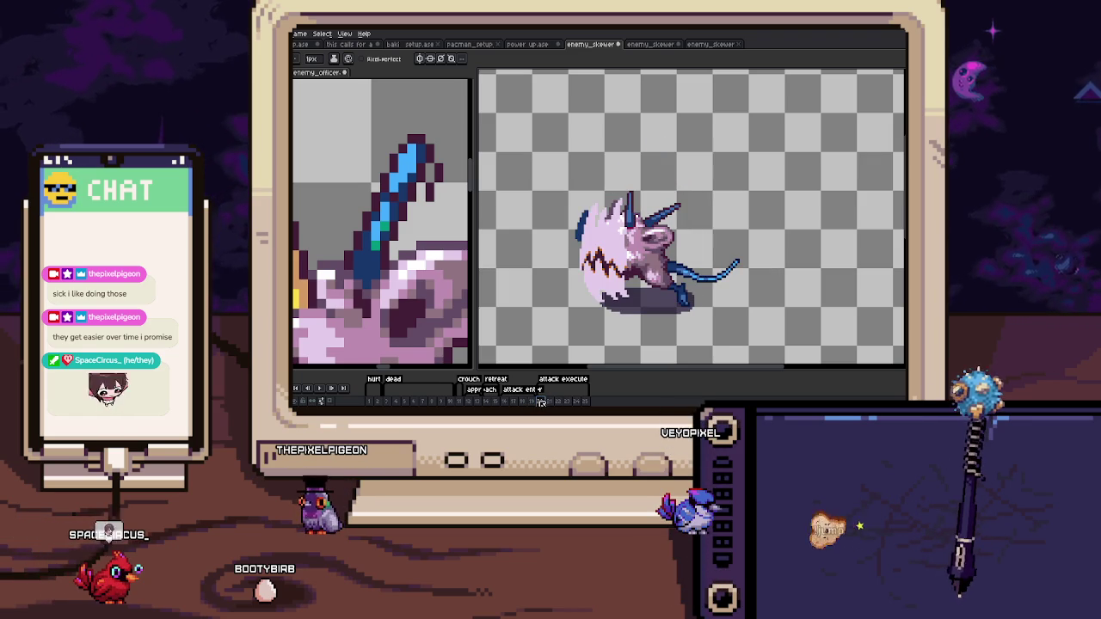
pyautogui.scroll(1, 645, 198)
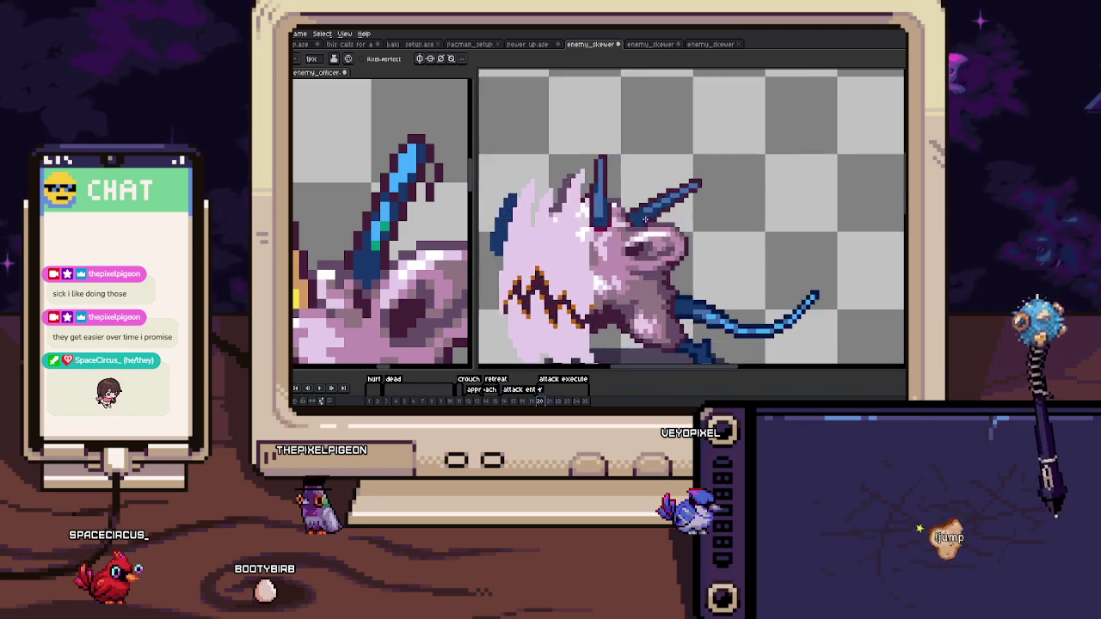
pyautogui.scroll(1, 645, 198)
pyautogui.scroll(1, 644, 198)
pyautogui.scroll(-3, 389, 266)
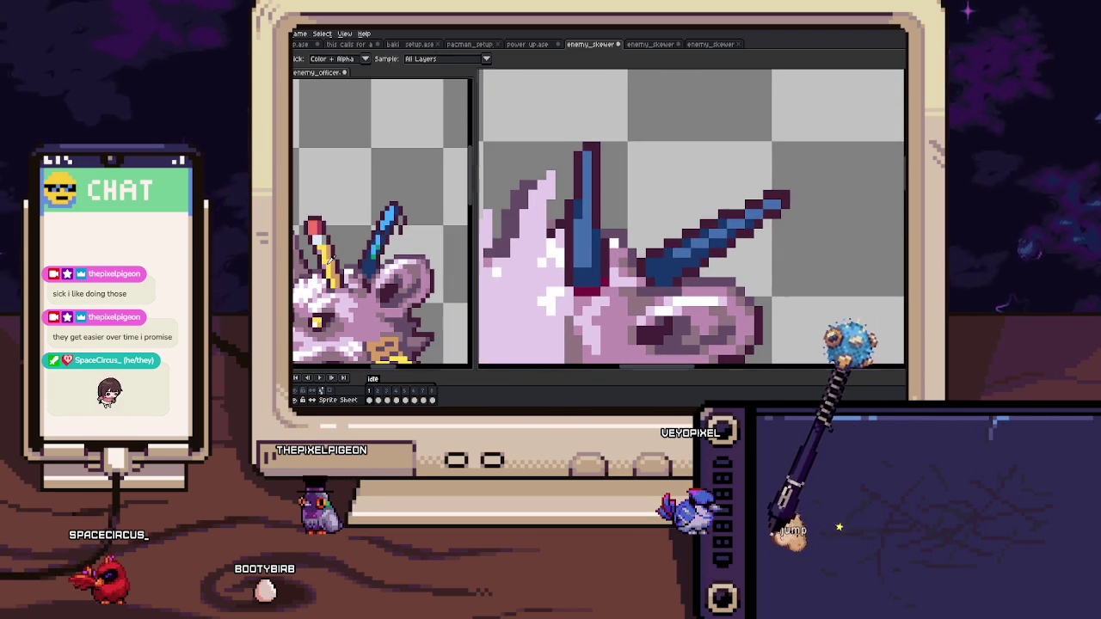
# Paint a 1px yellow stripe down the full length of the spear shaft.
pyautogui.moveTo(582, 282); pyautogui.dragTo(585, 206)
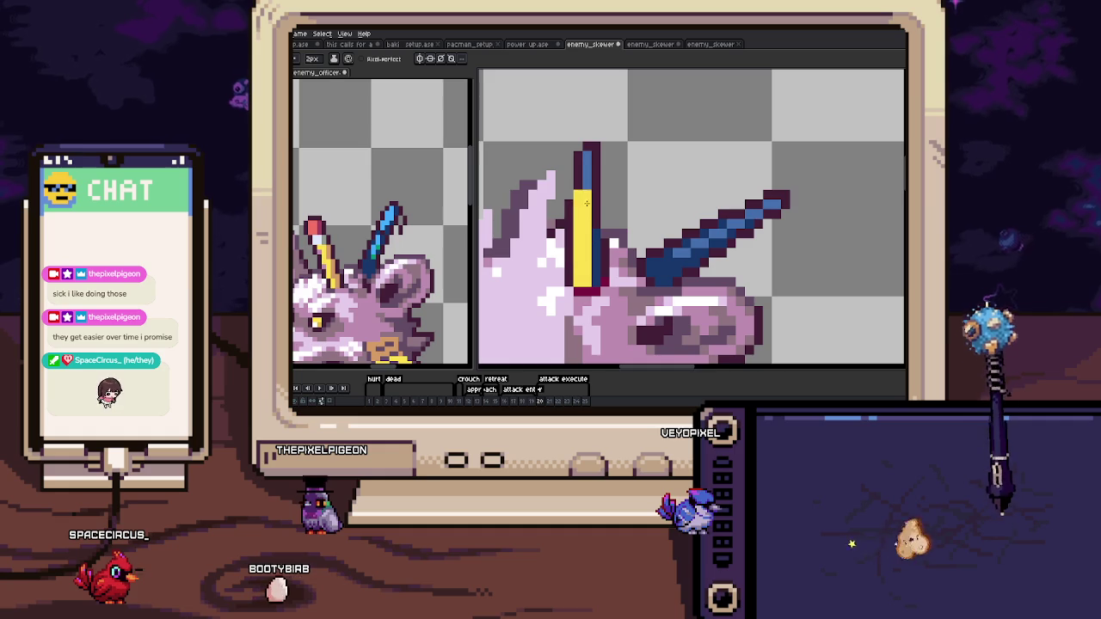
pyautogui.press('-')
pyautogui.moveTo(578, 168); pyautogui.dragTo(574, 272)
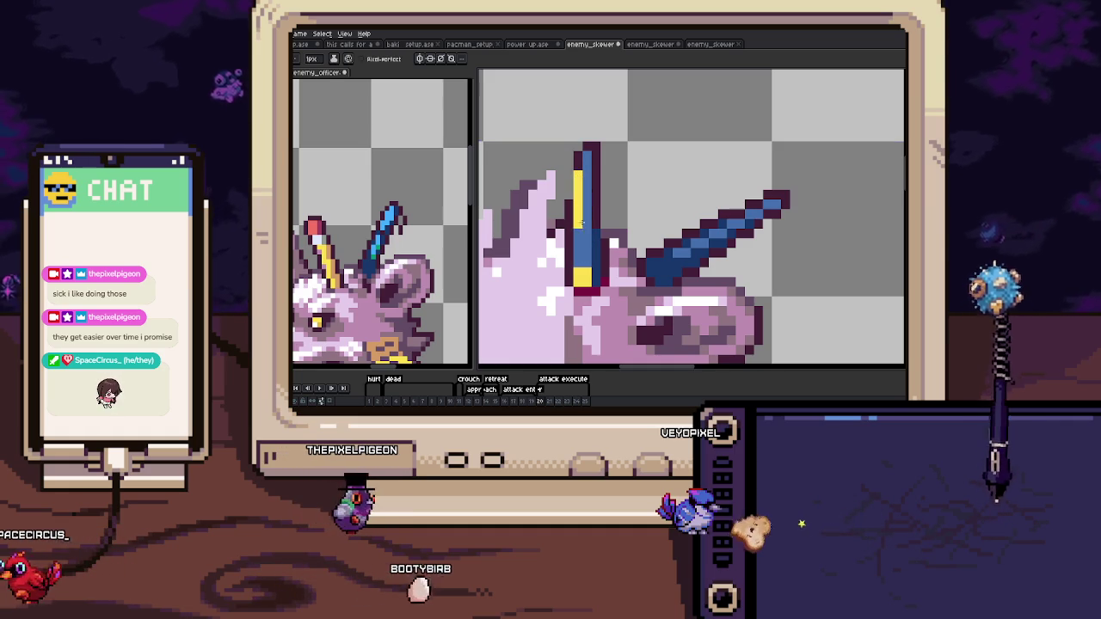
pyautogui.moveTo(587, 162); pyautogui.dragTo(587, 277)
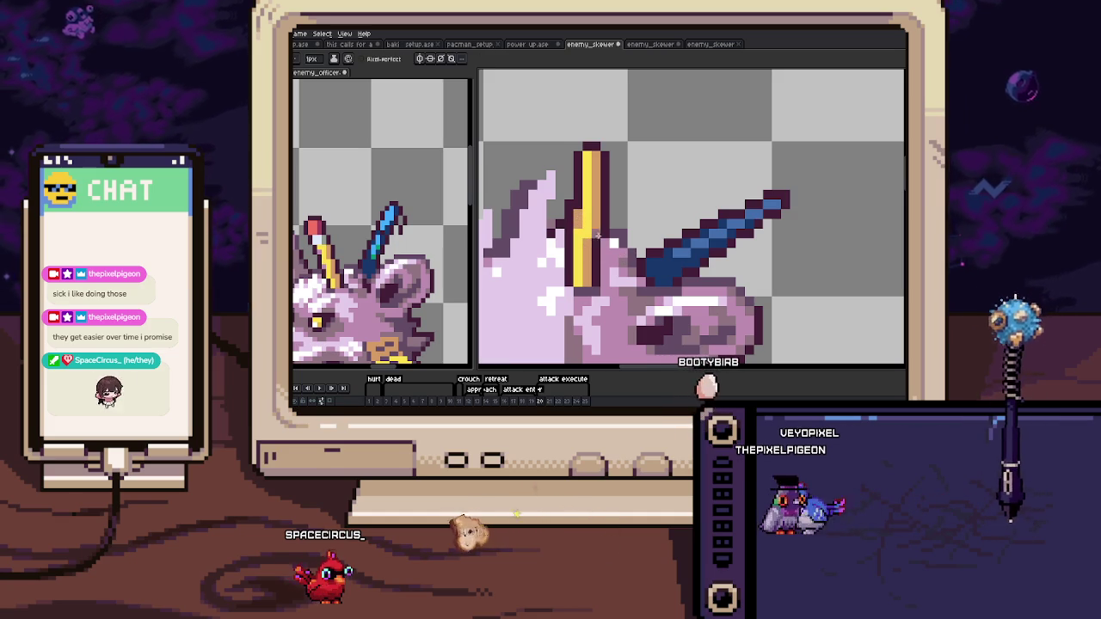
pyautogui.moveTo(577, 211); pyautogui.dragTo(591, 276)
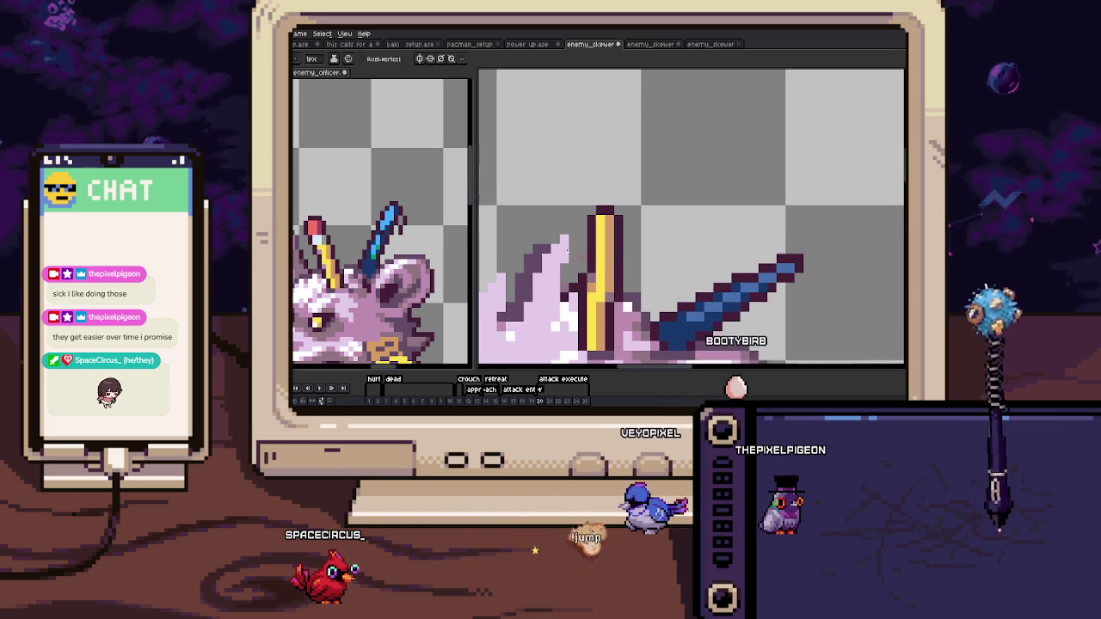
pyautogui.scroll(1, 599, 219)
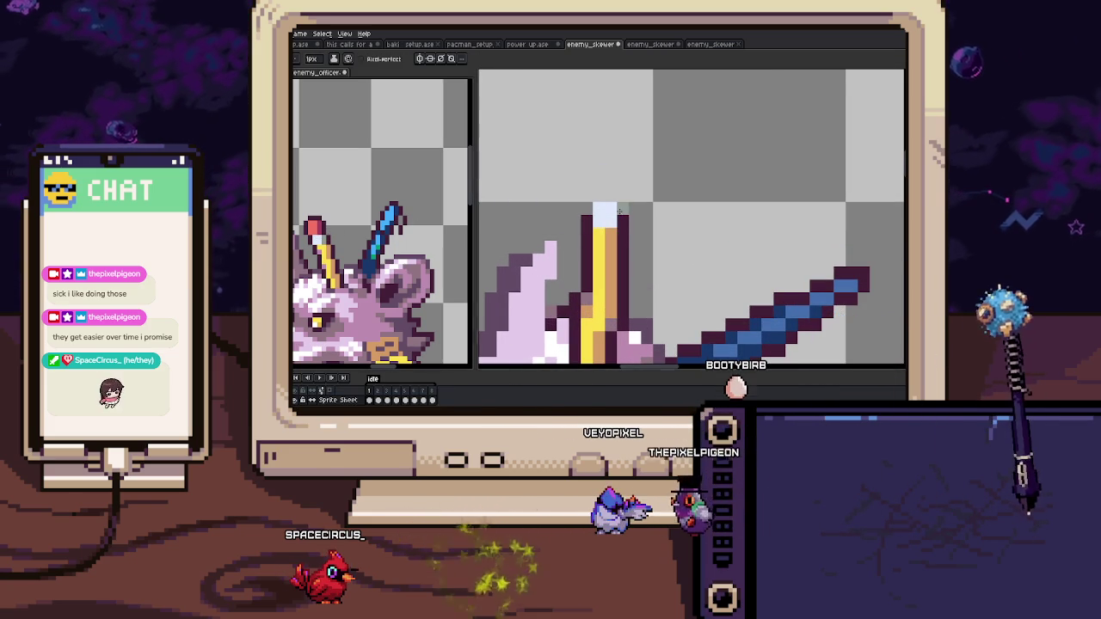
# Outline the pencil's top in dark pixels and fill its tip red.
pyautogui.press('alt')
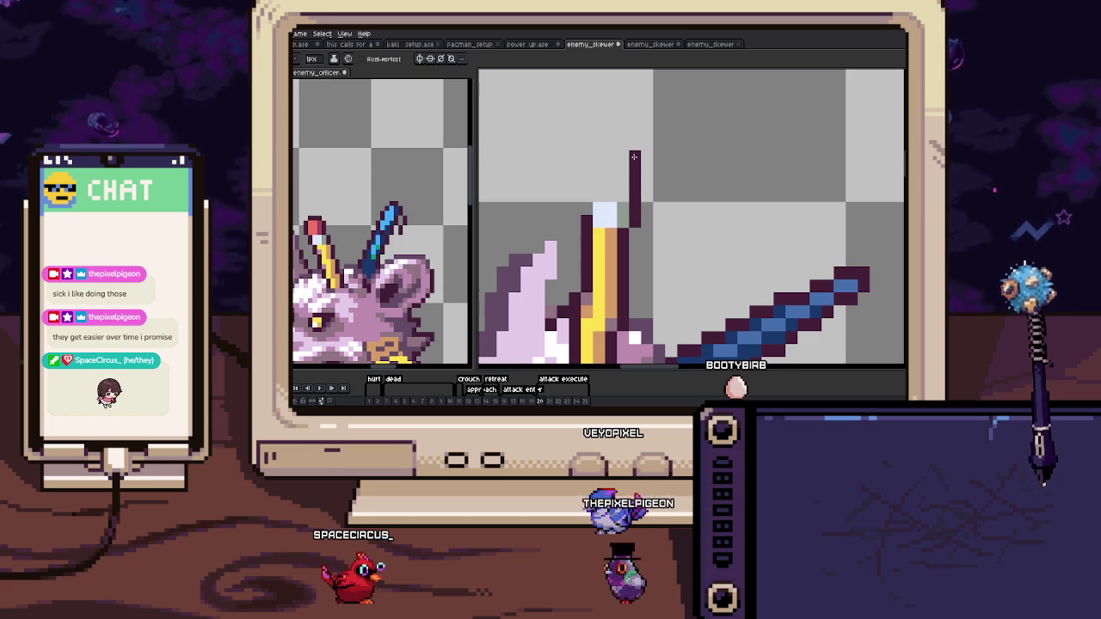
pyautogui.moveTo(587, 222); pyautogui.dragTo(635, 156)
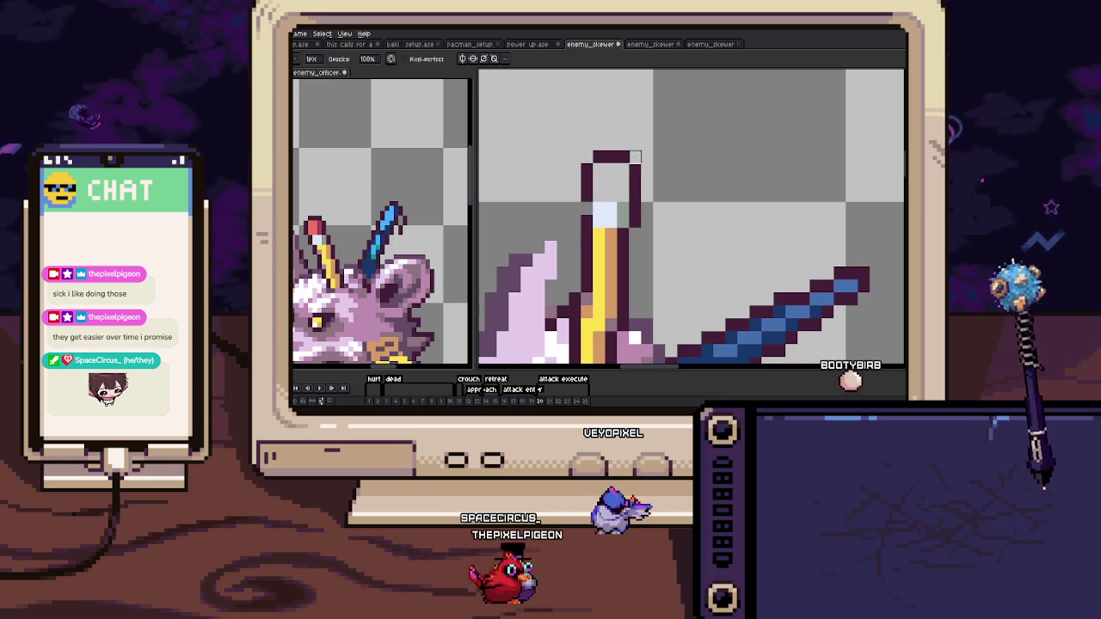
pyautogui.press('e')
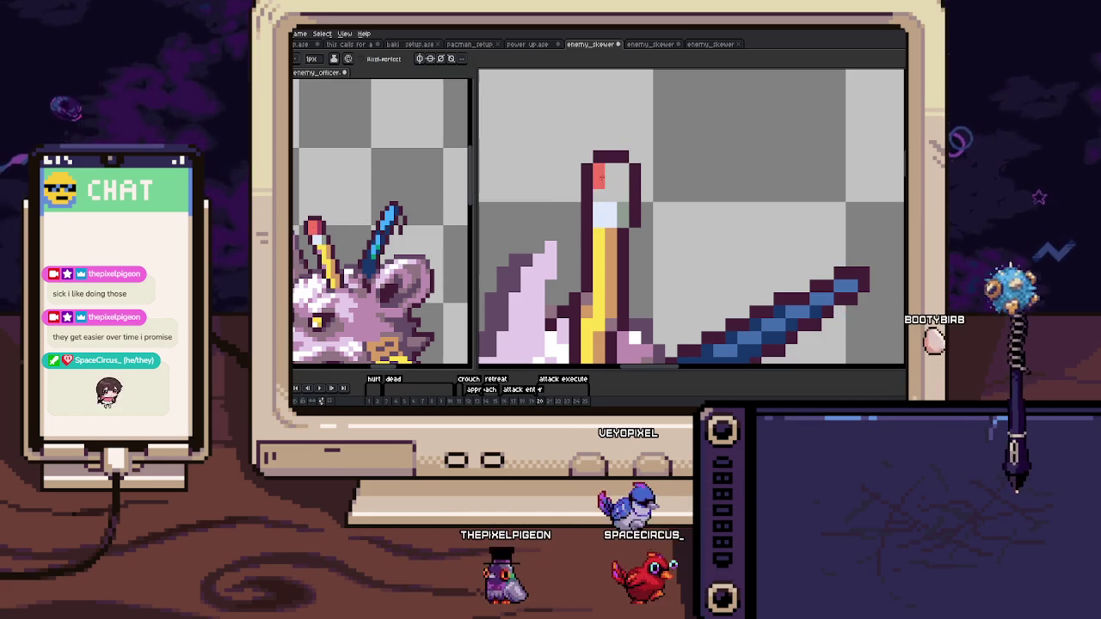
pyautogui.moveTo(600, 172); pyautogui.dragTo(613, 196)
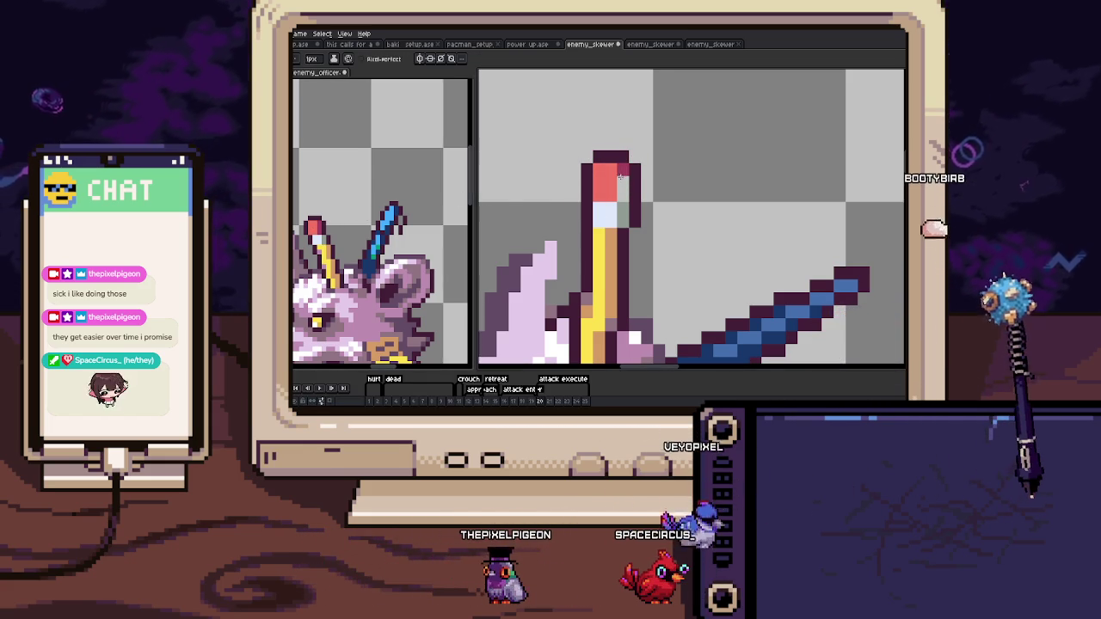
pyautogui.scroll(-3, 620, 175)
pyautogui.scroll(-2, 620, 175)
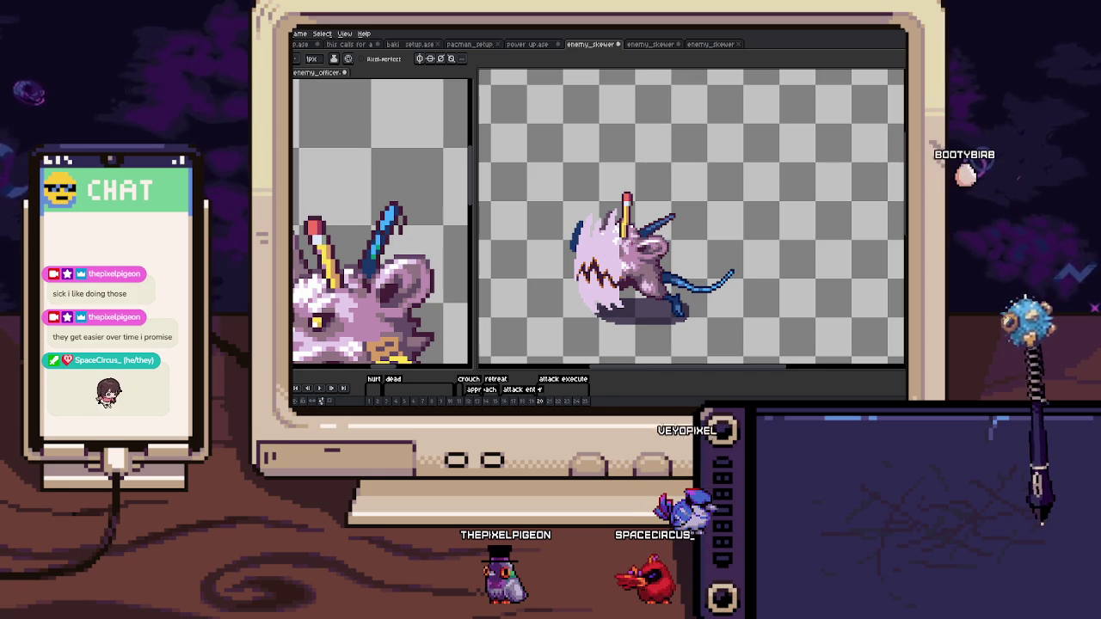
pyautogui.press('Right')
# Paste the pencil tip from frame 20 onto frame 21's spike and commit it.
pyautogui.scroll(3, 626, 218)
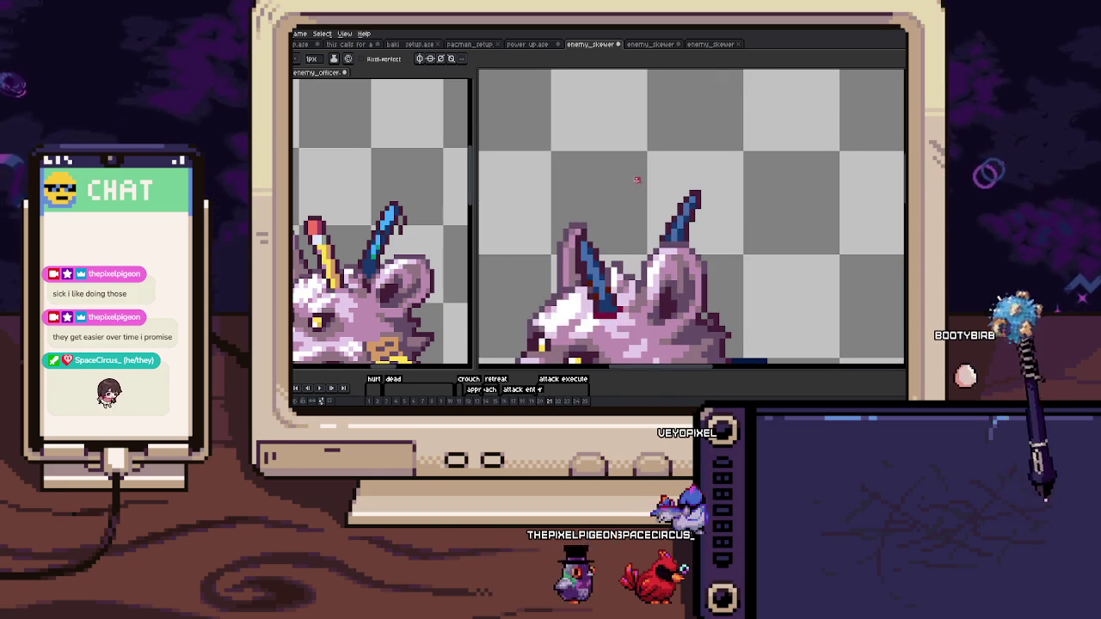
pyautogui.press('Left')
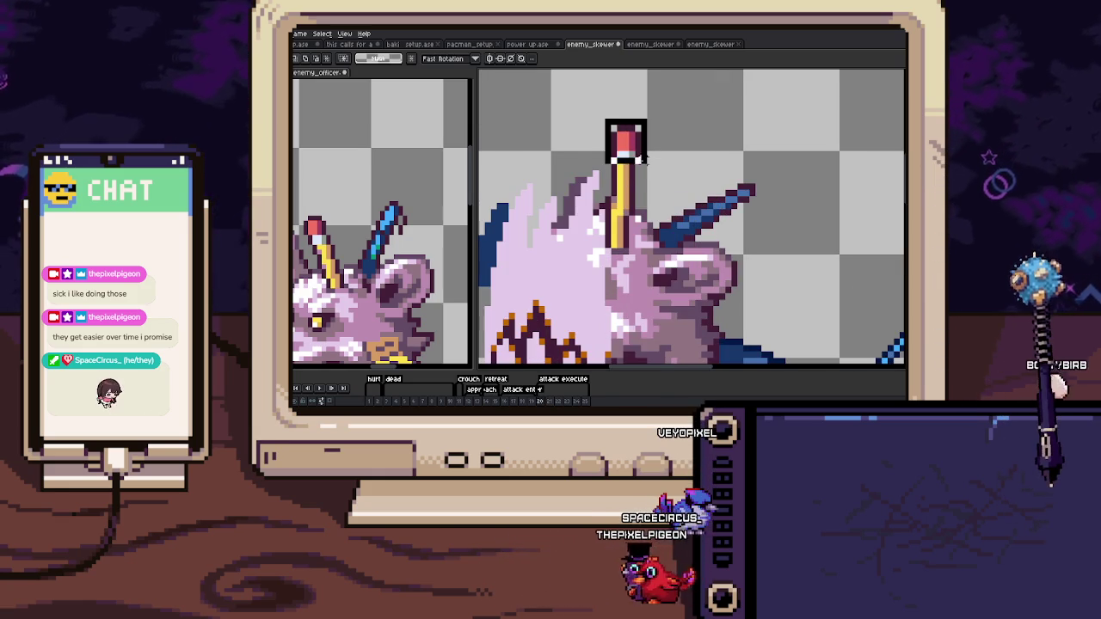
pyautogui.press('Right')
pyautogui.hotkey('ctrl', 'v')
pyautogui.moveTo(643, 162)
pyautogui.mouseDown()
pyautogui.moveTo(588, 237)
pyautogui.moveTo(589, 196)
pyautogui.mouseUp()
pyautogui.press('Return')
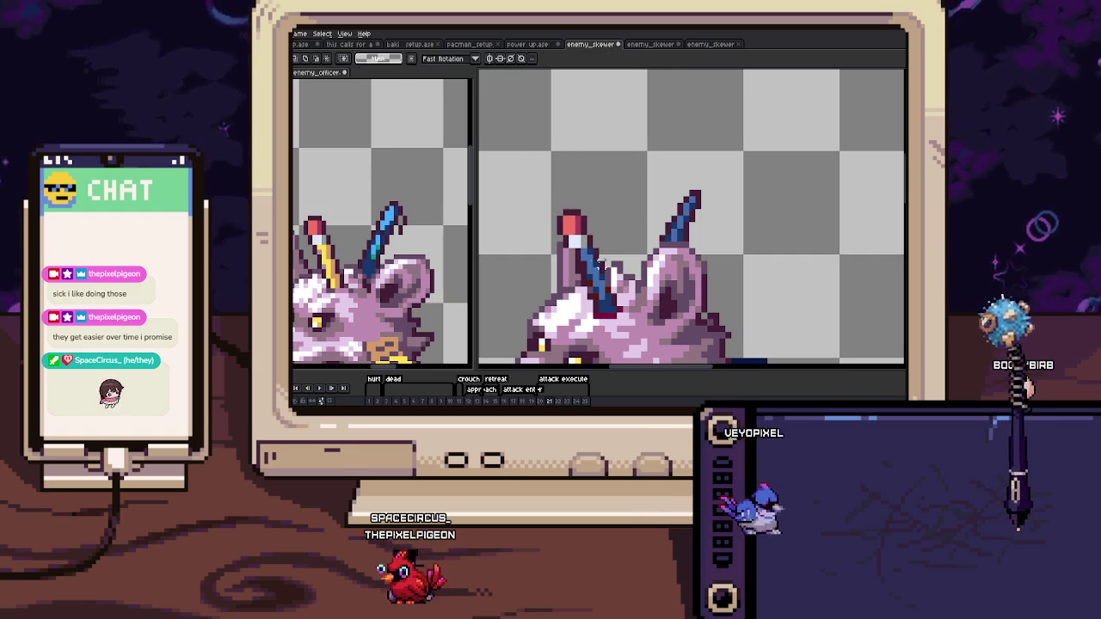
# Flip between frames 20 and 21 to compare them, zooming in on the sprite.
pyautogui.press('Left')
pyautogui.scroll(2, 615, 207)
pyautogui.press('Right')
pyautogui.scroll(2, 615, 258)
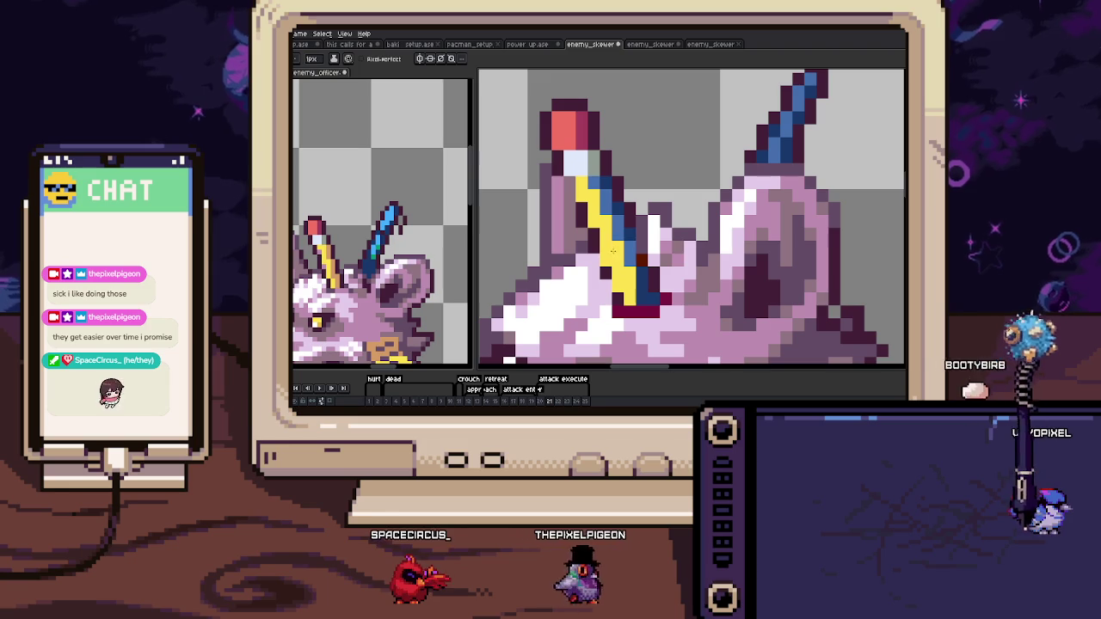
pyautogui.press('Left')
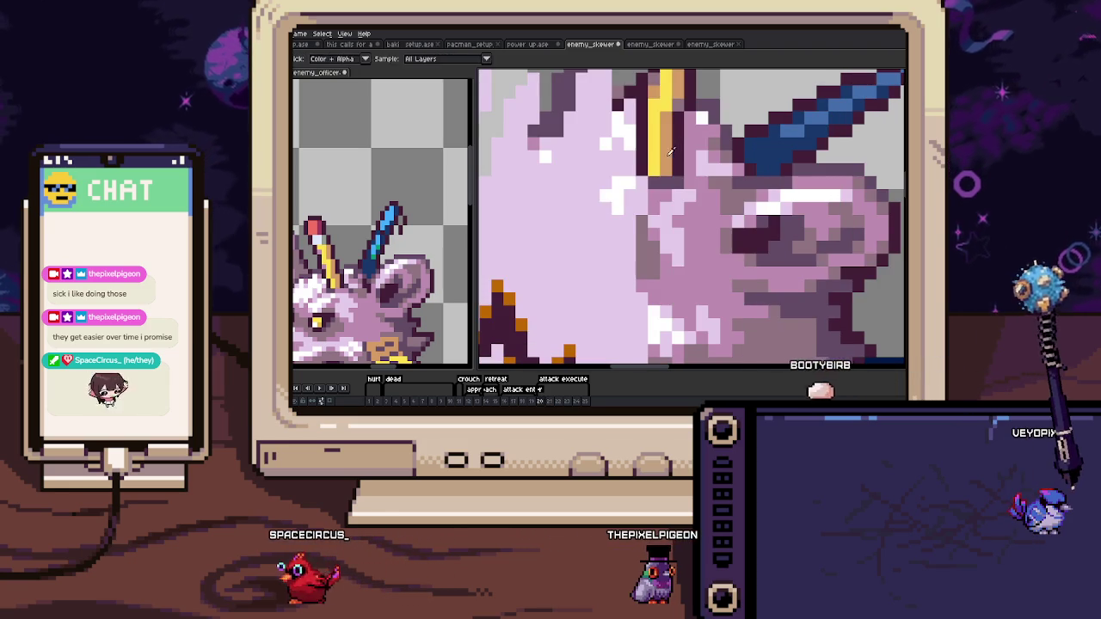
pyautogui.press('Right')
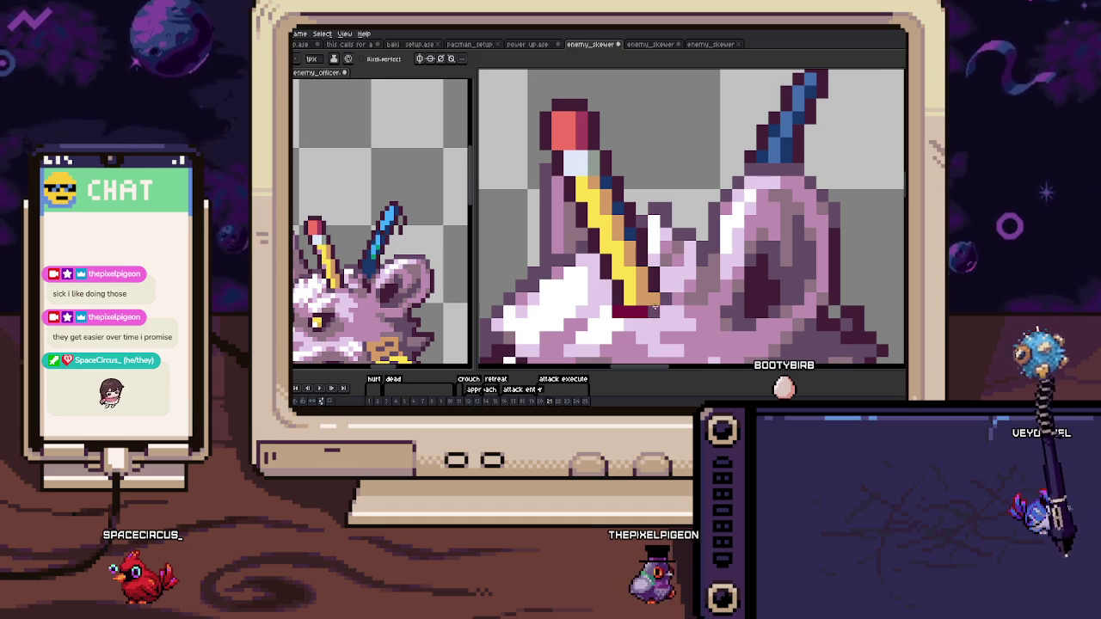
pyautogui.press('z')
pyautogui.click(625, 320)
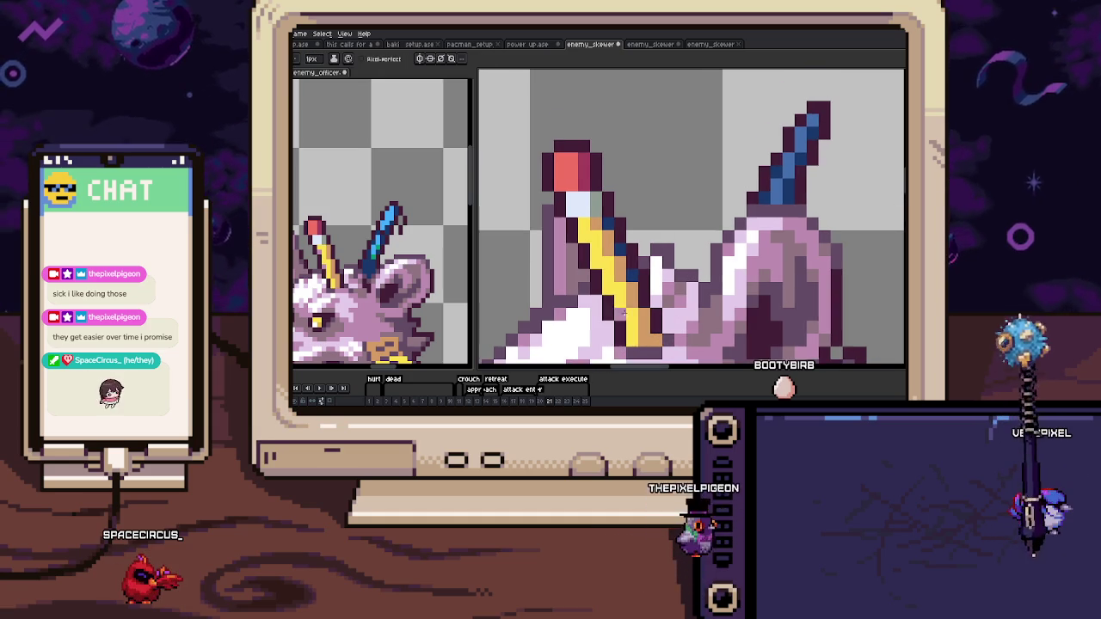
pyautogui.press('b')
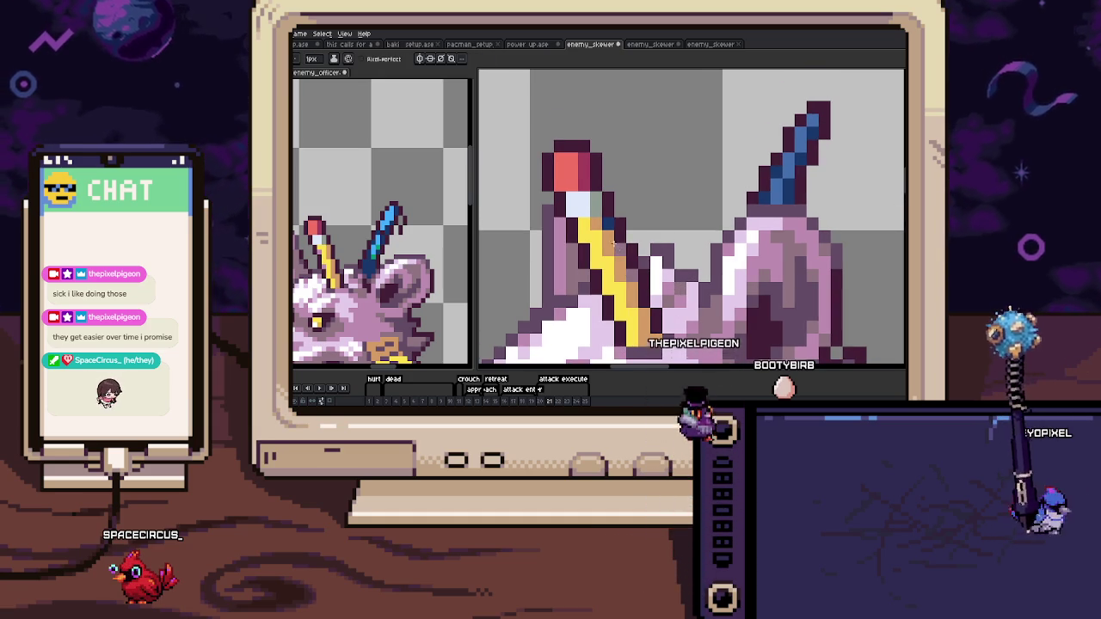
pyautogui.scroll(-2, 616, 248)
pyautogui.scroll(-3, 616, 249)
# Marquee-select and copy the red pencil tip on the left spike.
pyautogui.press('m')
pyautogui.scroll(1, 626, 239)
pyautogui.scroll(2, 626, 238)
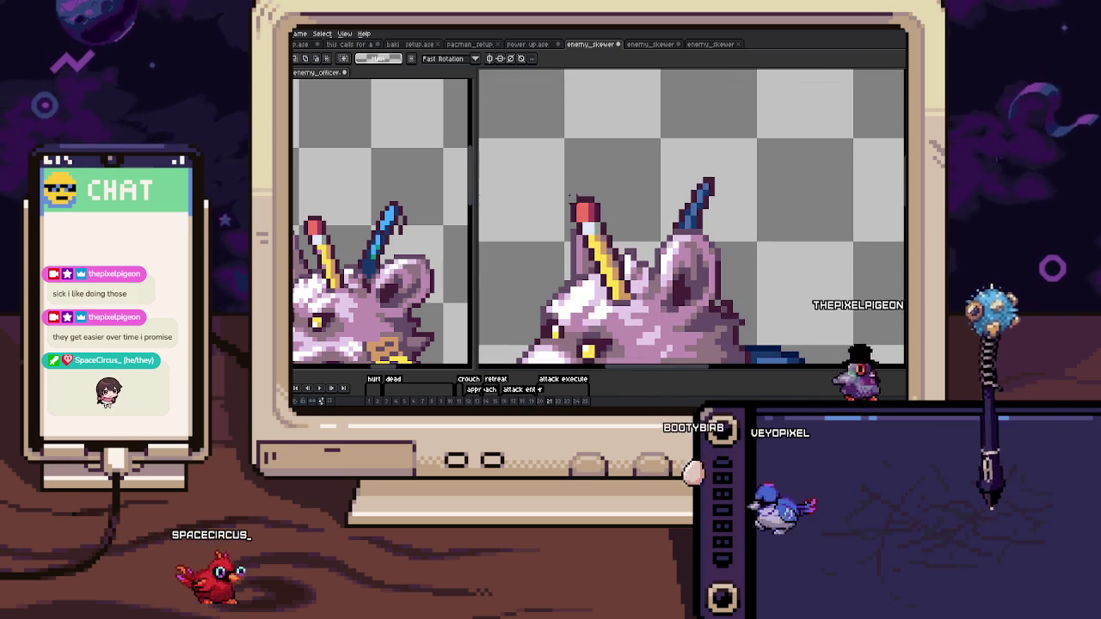
pyautogui.moveTo(569, 197); pyautogui.dragTo(605, 220)
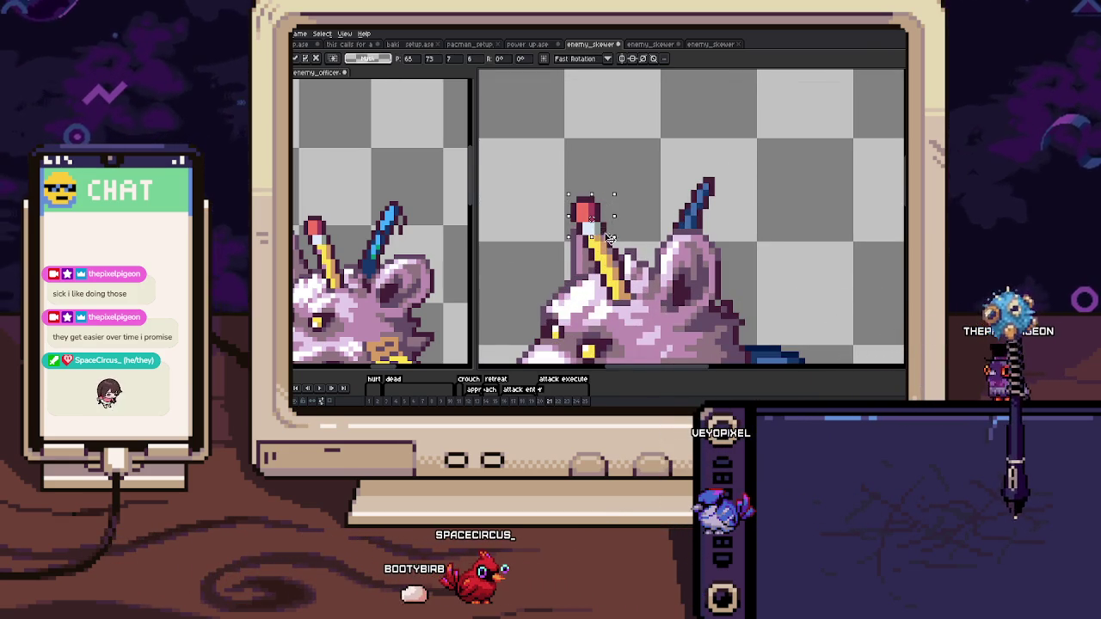
pyautogui.scroll(-2, 654, 253)
pyautogui.hotkey('ctrl', 'd')
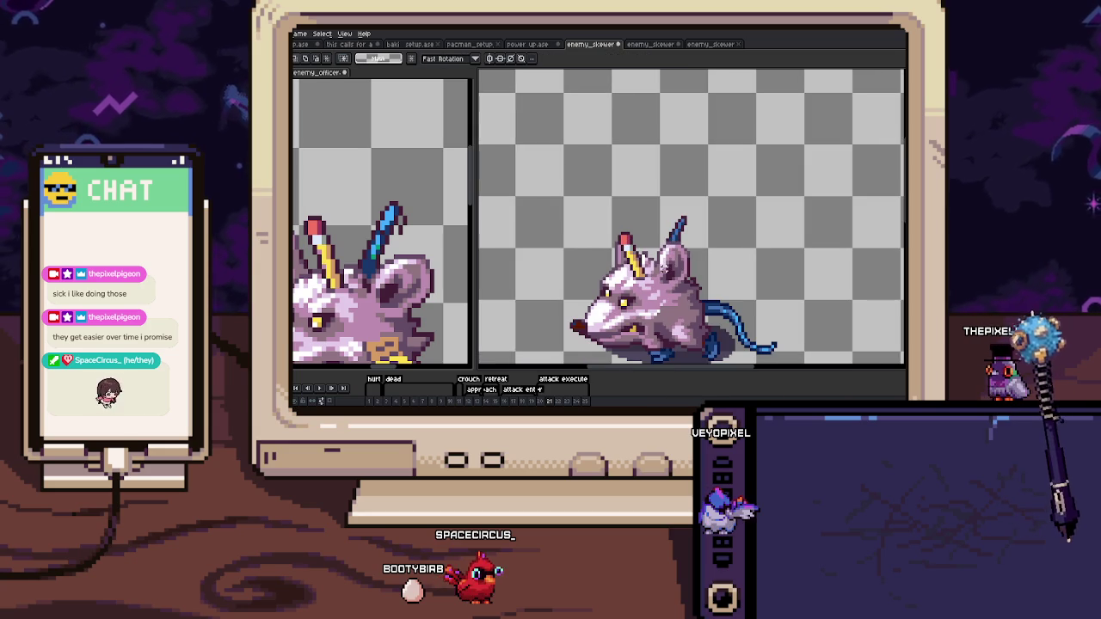
# Paste the copied pencil tip onto the top of frame 21's shaft.
pyautogui.scroll(3, 616, 246)
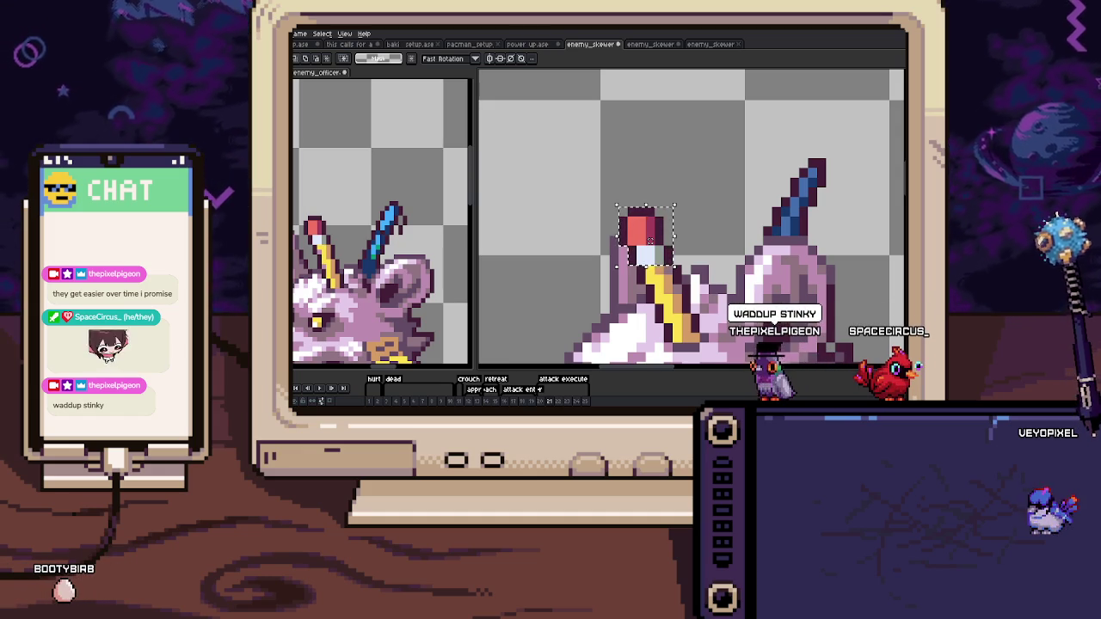
pyautogui.moveTo(730, 147); pyautogui.dragTo(663, 156)
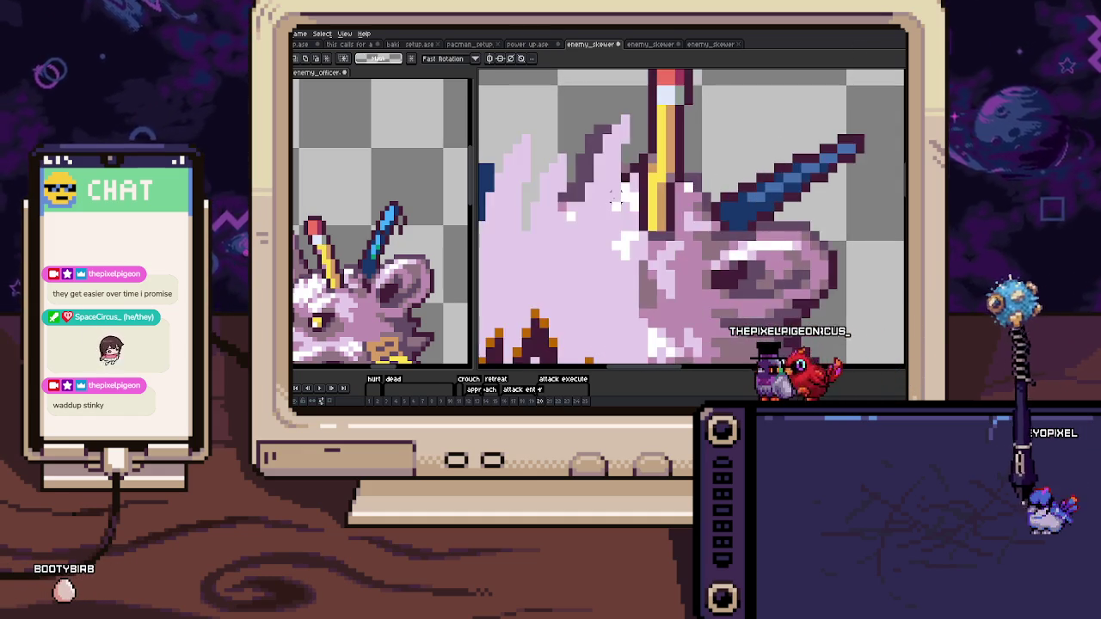
pyautogui.hotkey('ctrl', 'v')
pyautogui.moveTo(669, 88); pyautogui.dragTo(597, 209)
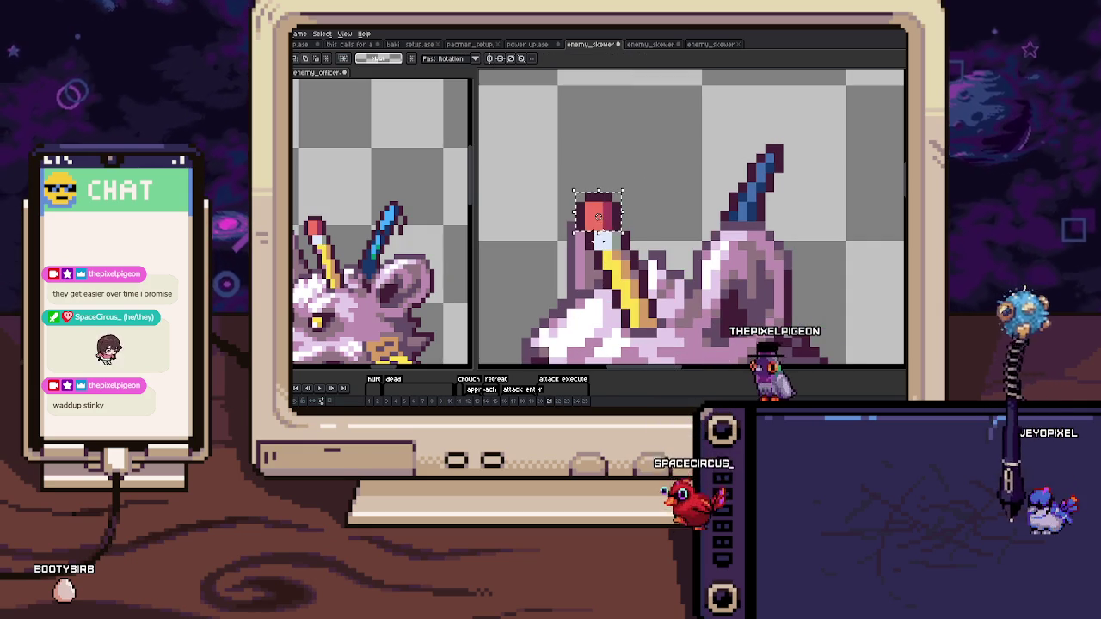
pyautogui.moveTo(606, 226); pyautogui.dragTo(615, 266)
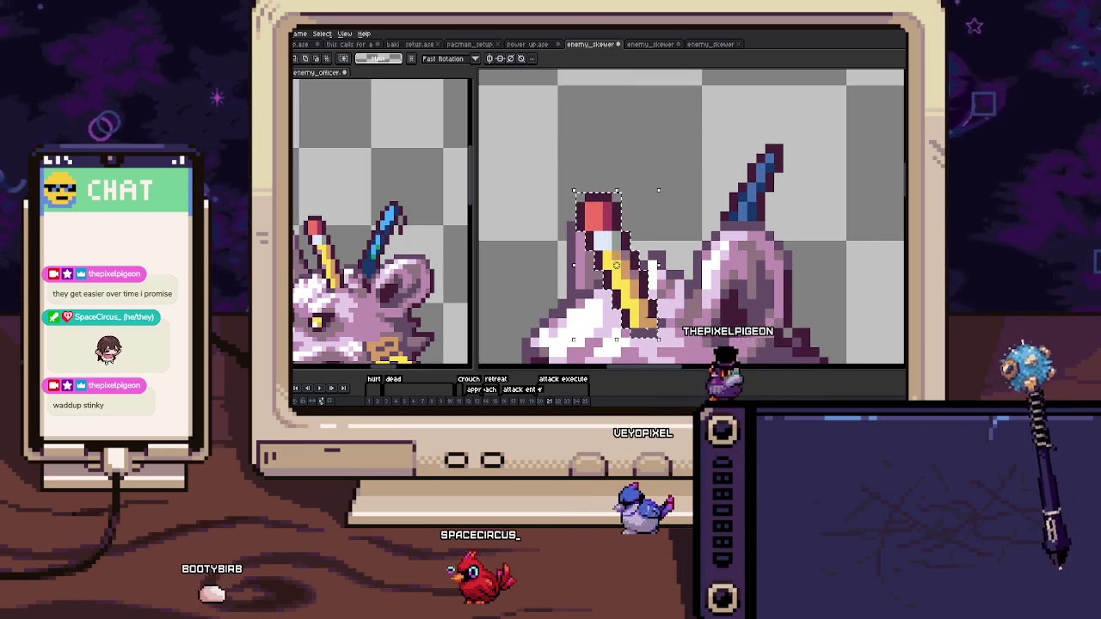
# Advance through frames 22–24, pasting the pencil piece into frame 23, and play the animation.
pyautogui.press('.')
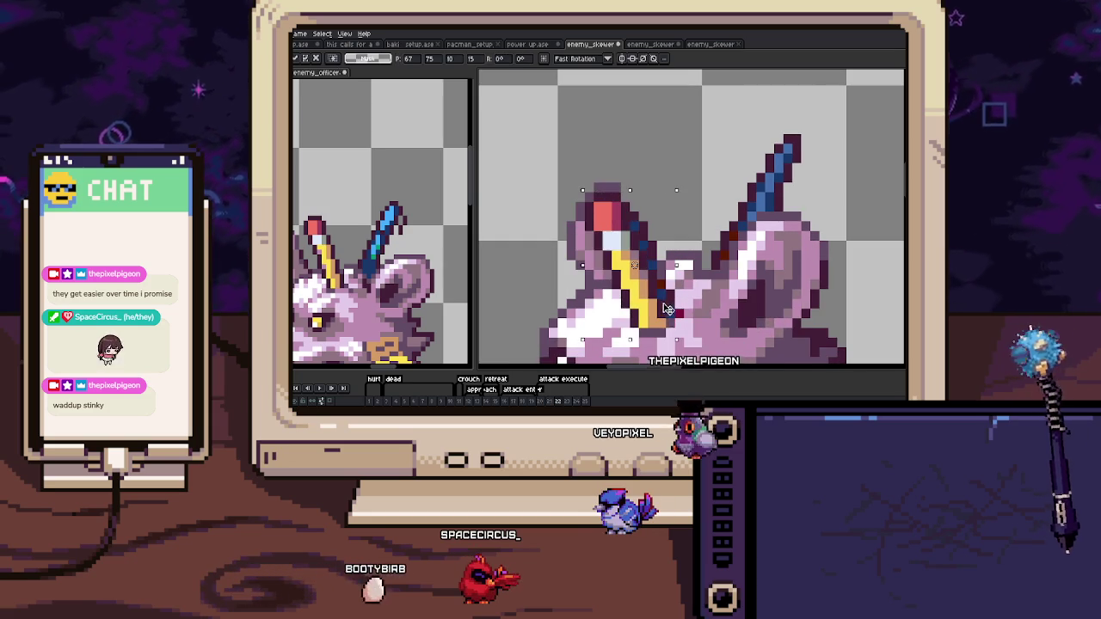
pyautogui.press('b')
pyautogui.scroll(1, 599, 187)
pyautogui.scroll(1, 599, 188)
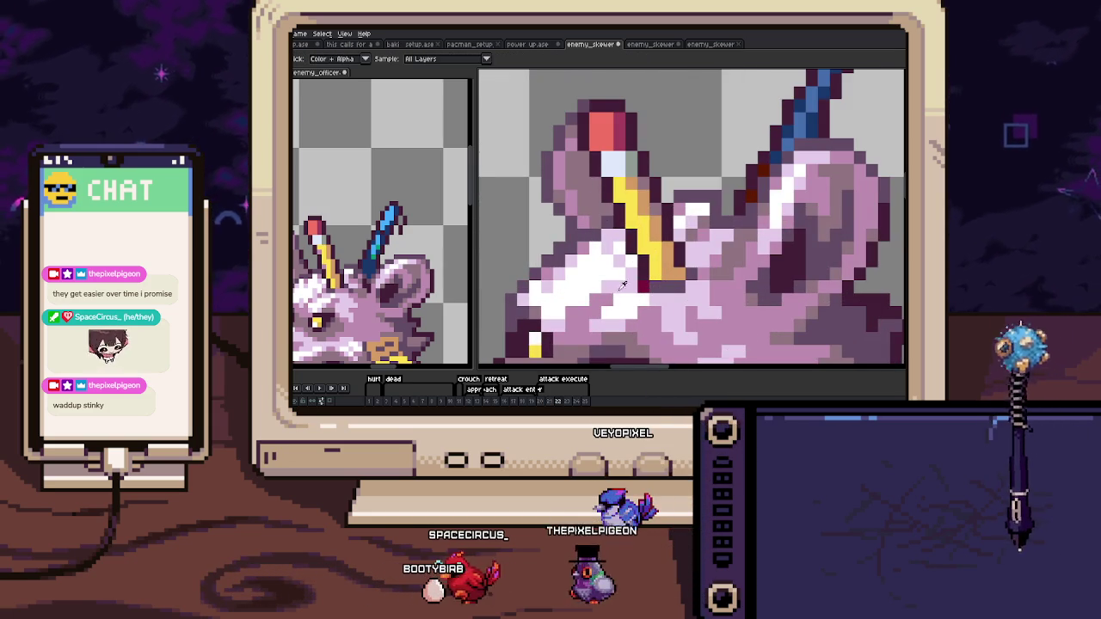
pyautogui.scroll(-3, 649, 293)
pyautogui.press('.')
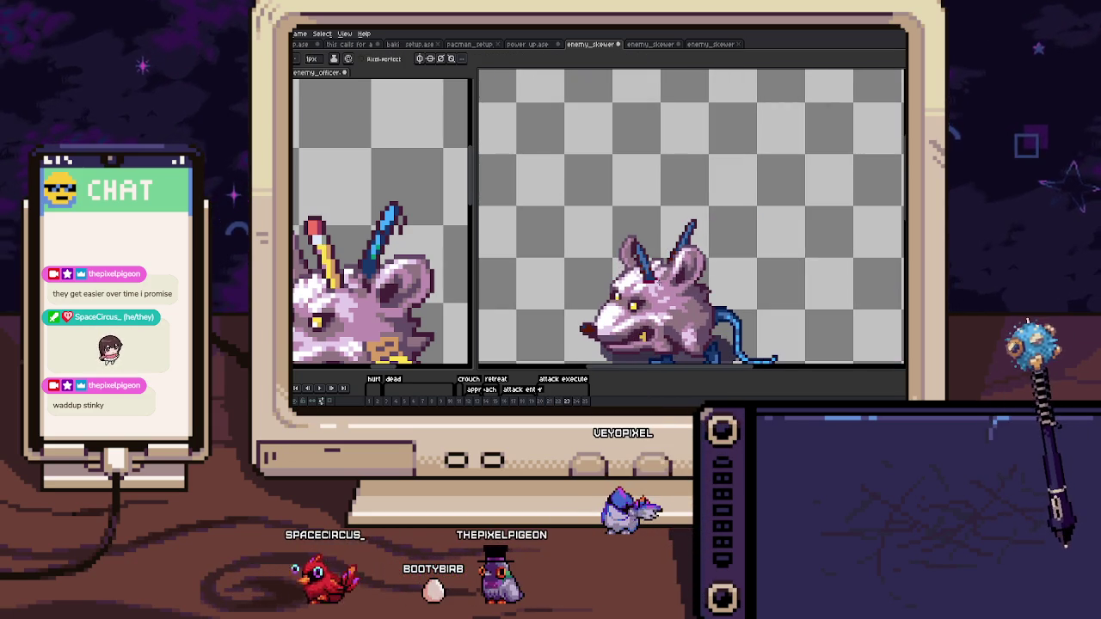
pyautogui.scroll(2, 643, 282)
pyautogui.hotkey('ctrl', 'v')
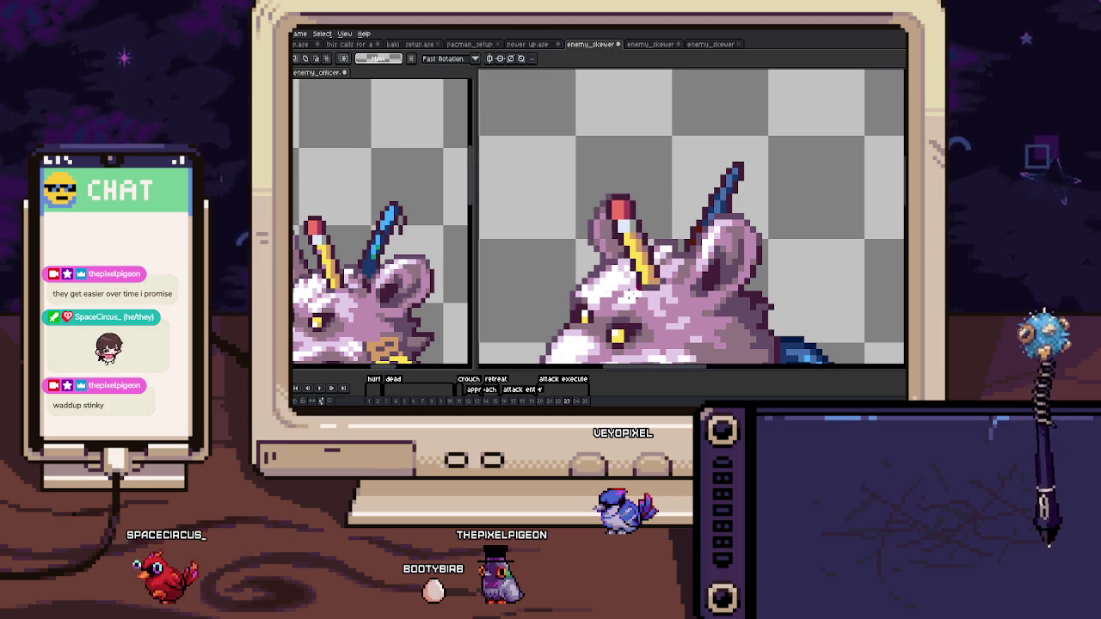
pyautogui.scroll(4, 641, 263)
pyautogui.scroll(-5, 676, 259)
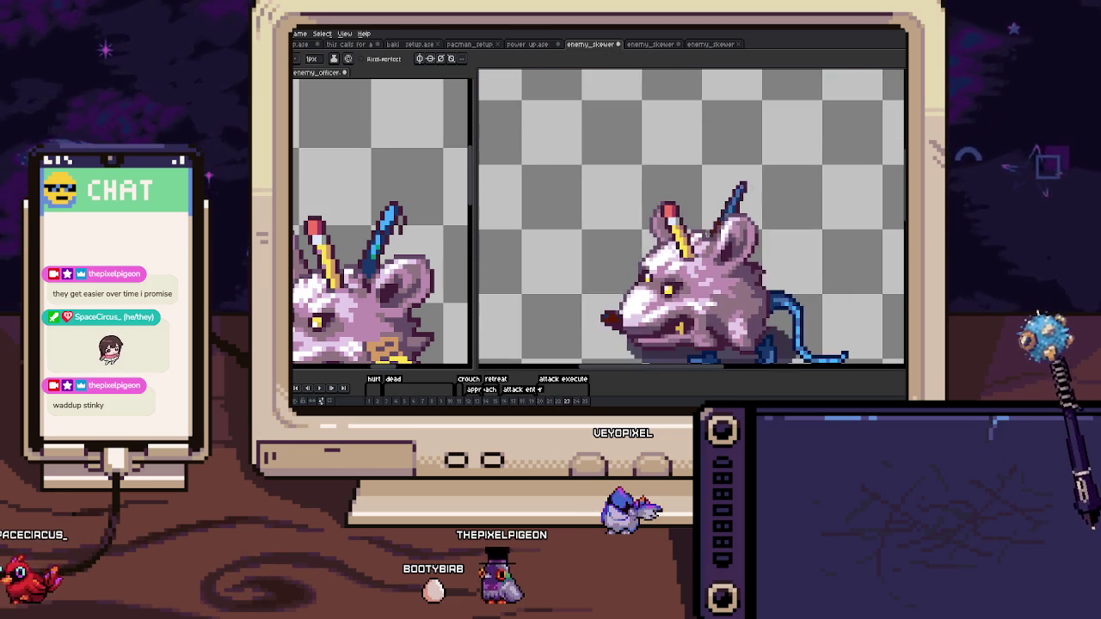
pyautogui.press('.')
pyautogui.press('Return')
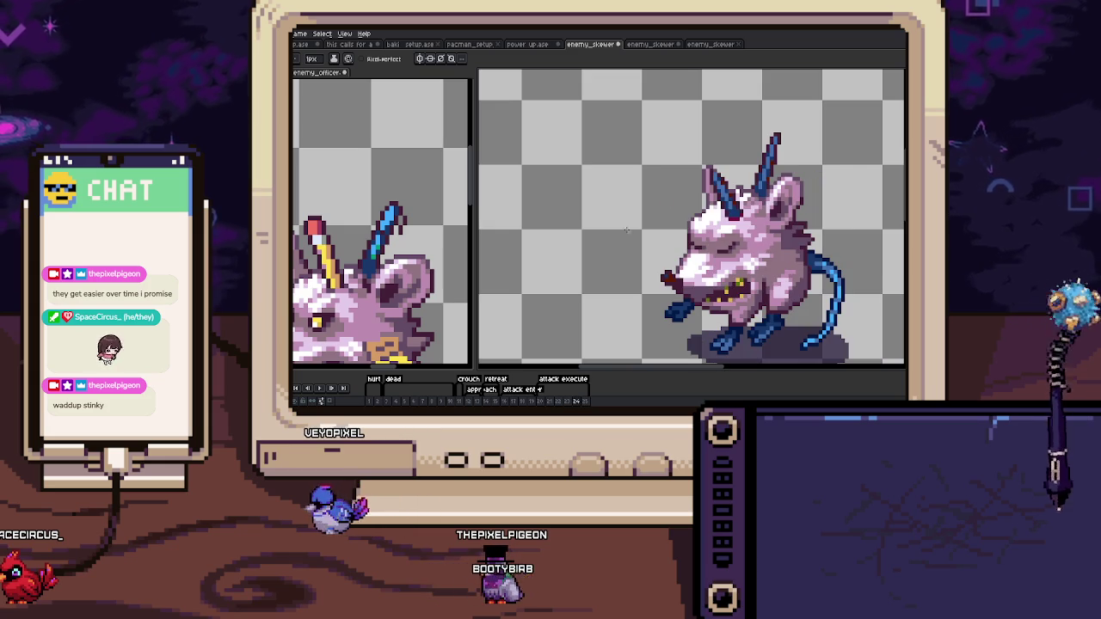
# Select and copy the red-tipped stick on frame 15.
pyautogui.click(488, 402)
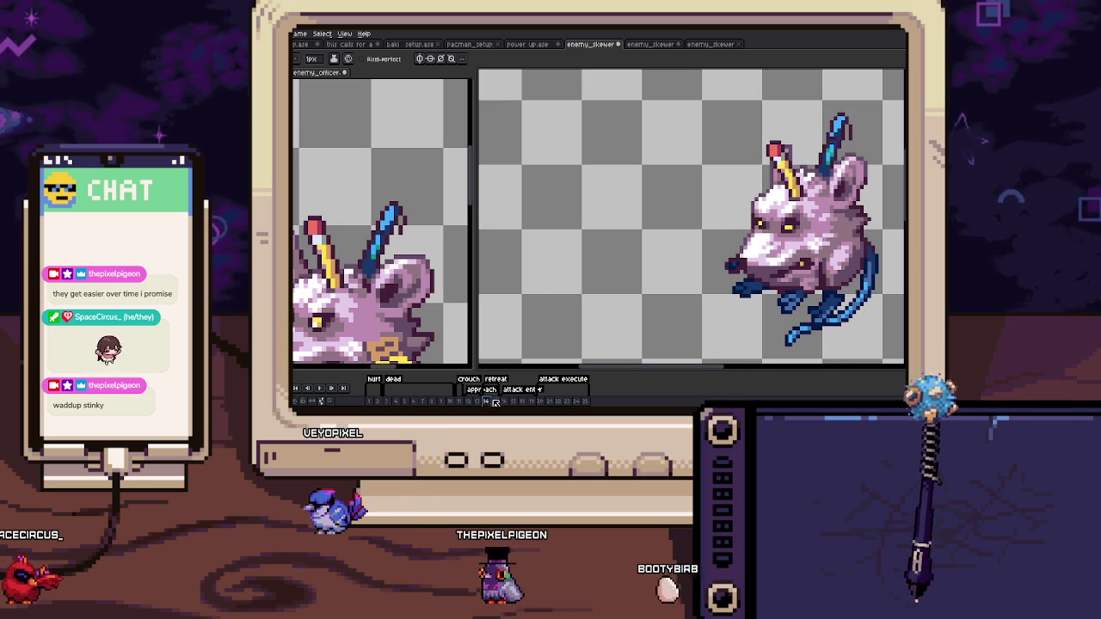
pyautogui.scroll(1, 744, 138)
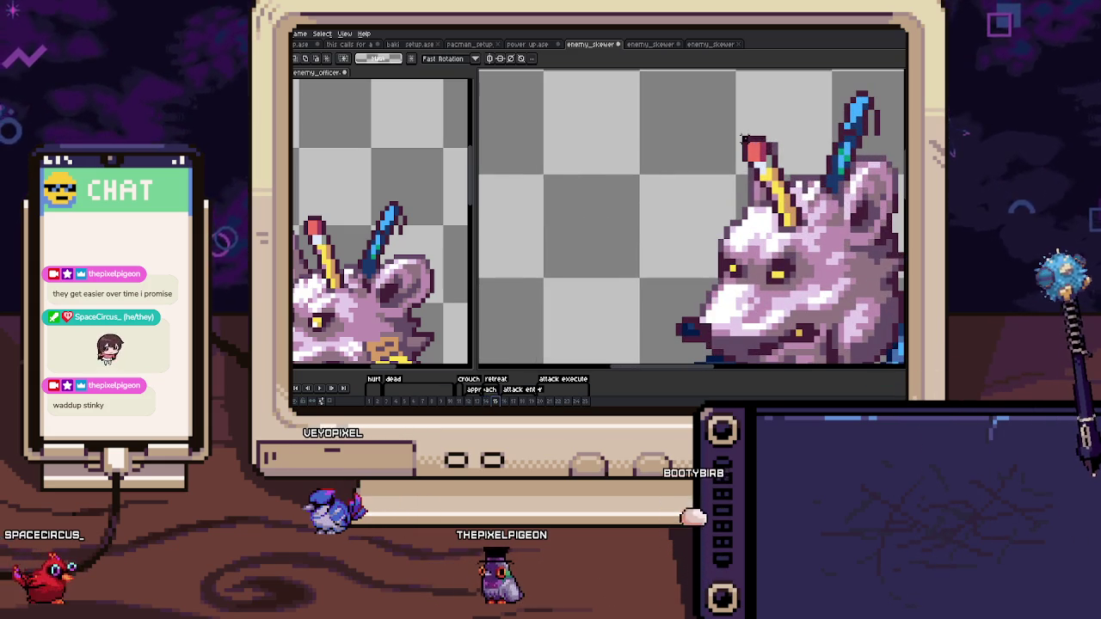
pyautogui.moveTo(756, 151); pyautogui.dragTo(798, 225)
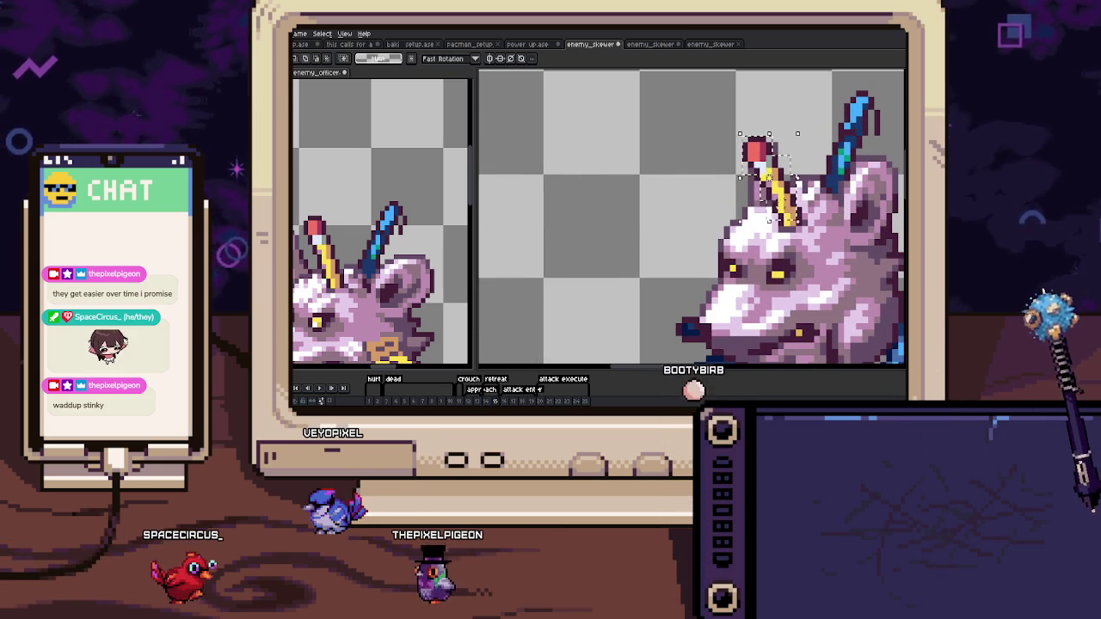
pyautogui.hotkey('ctrl', 'c')
# Paste the stick into frame 24 and set it atop the rat's head.
pyautogui.press('End')
pyautogui.hotkey('ctrl', 'v')
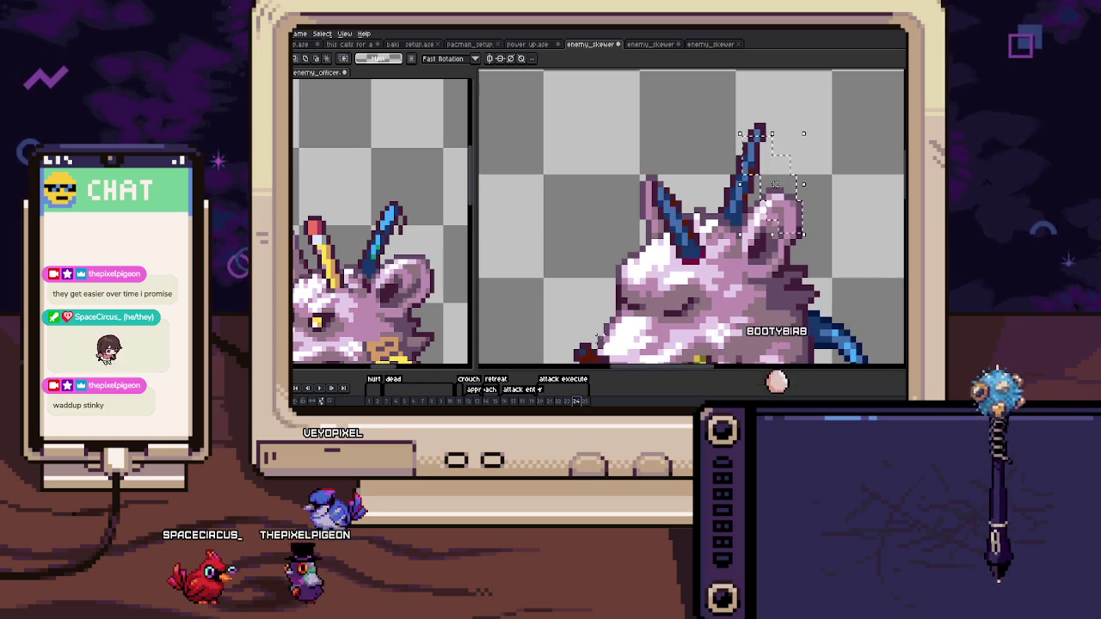
pyautogui.moveTo(800, 222); pyautogui.dragTo(691, 250)
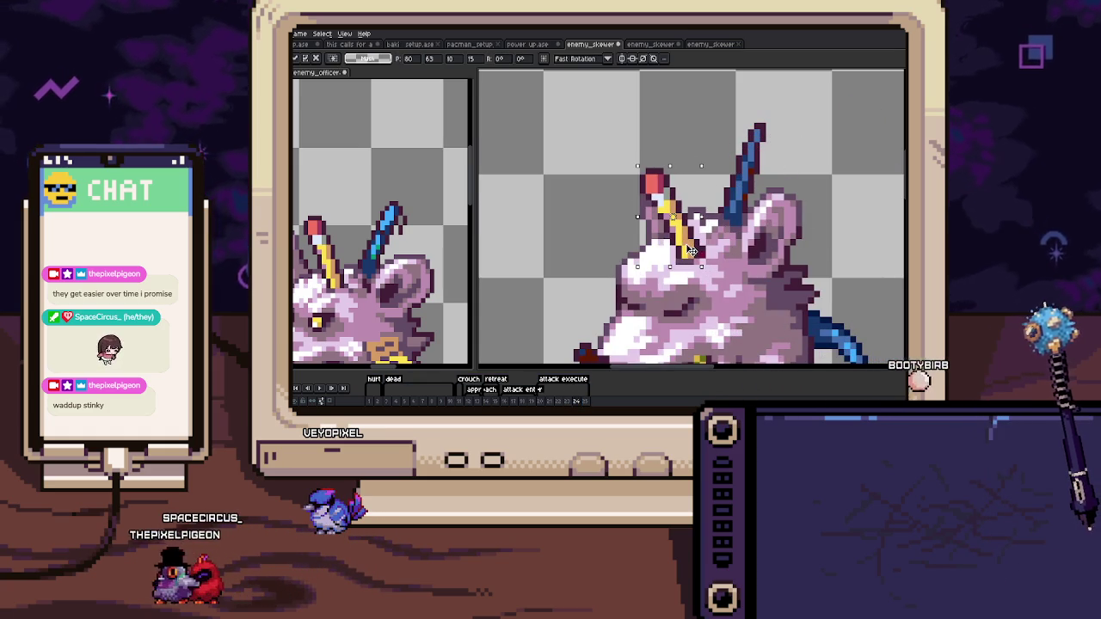
pyautogui.scroll(-3, 692, 219)
pyautogui.press('Return')
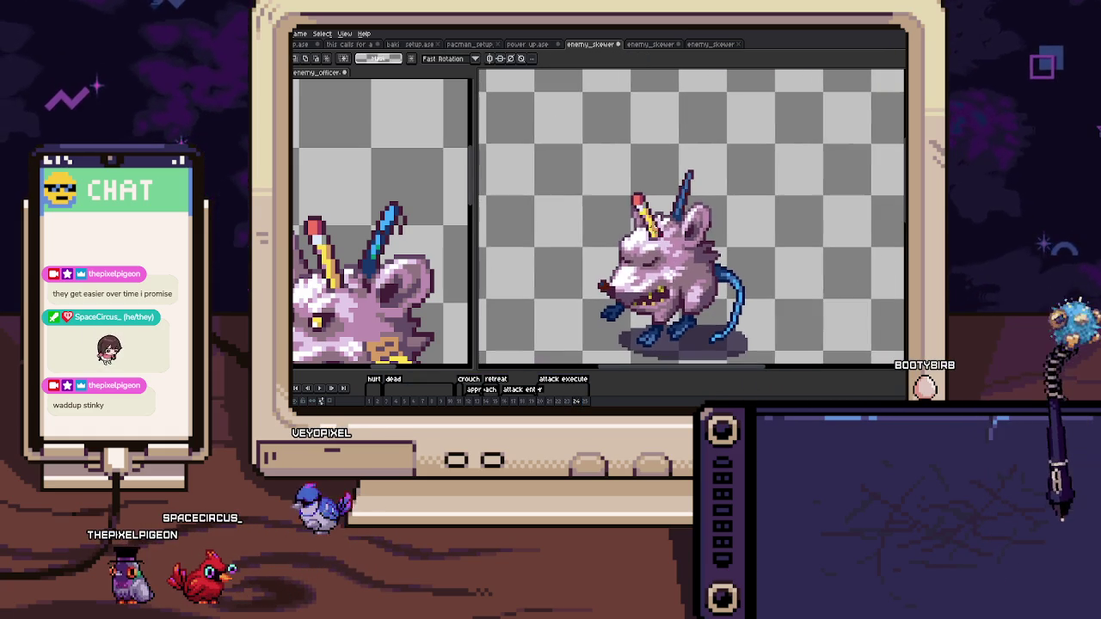
pyautogui.press('Right')
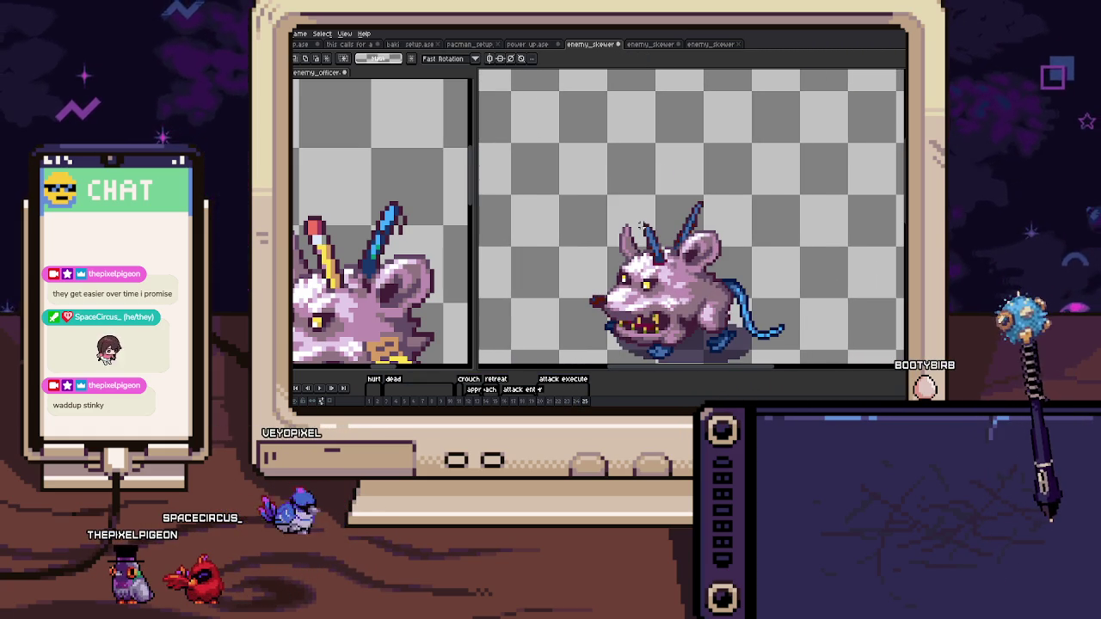
pyautogui.press('Left')
pyautogui.scroll(3, 618, 185)
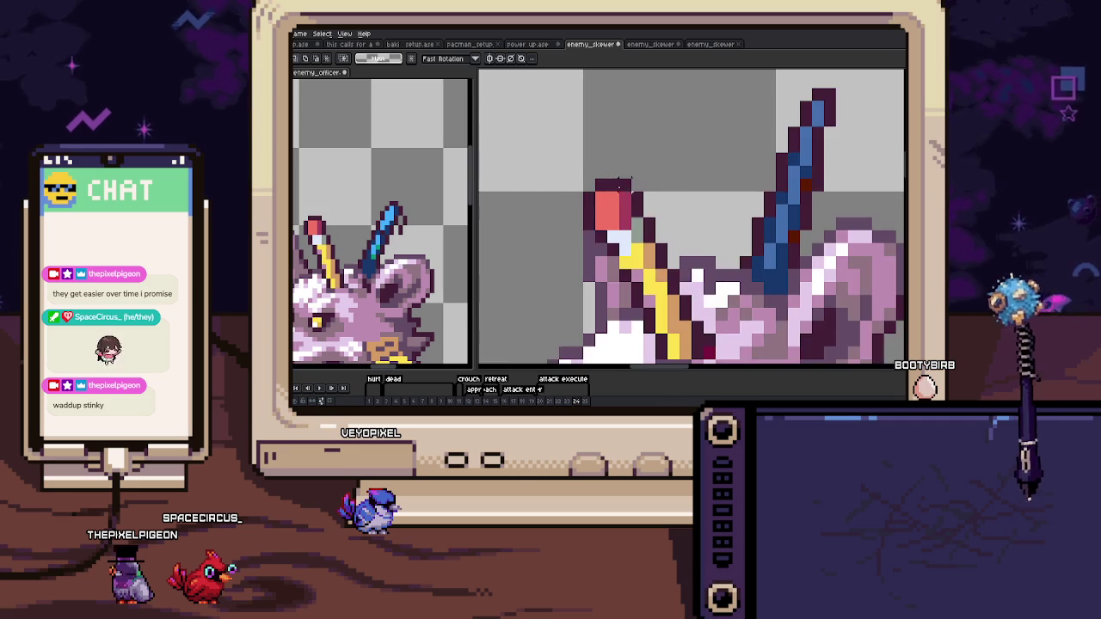
# Select the red-tipped stick on the enemy_officer sprite in the side editor.
pyautogui.scroll(5, 505, 211)
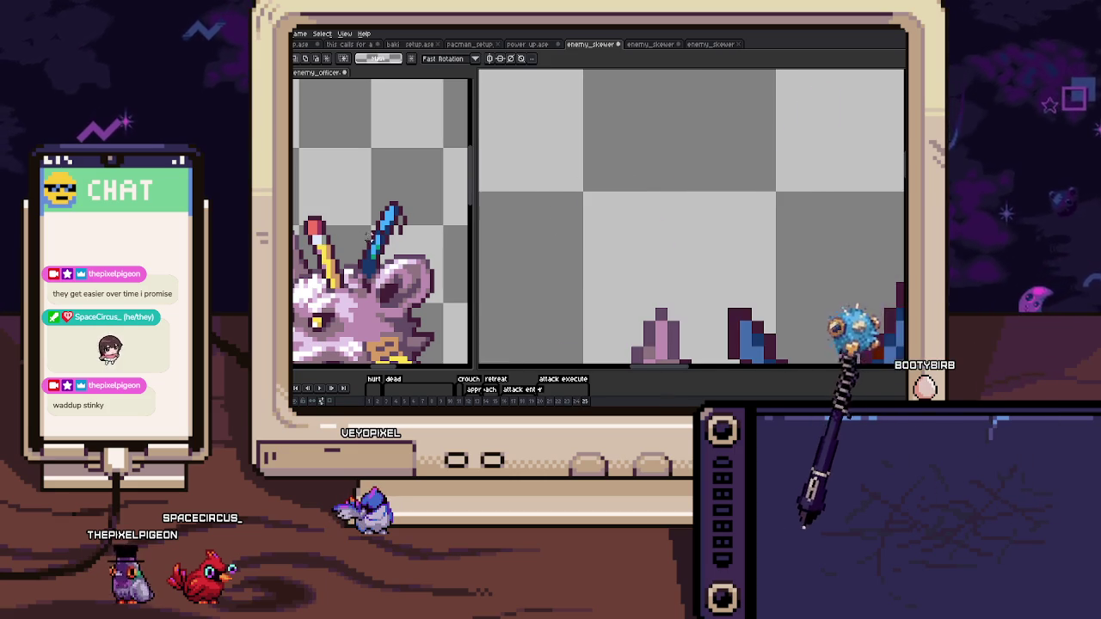
pyautogui.click(318, 232)
pyautogui.moveTo(330, 243); pyautogui.dragTo(341, 273)
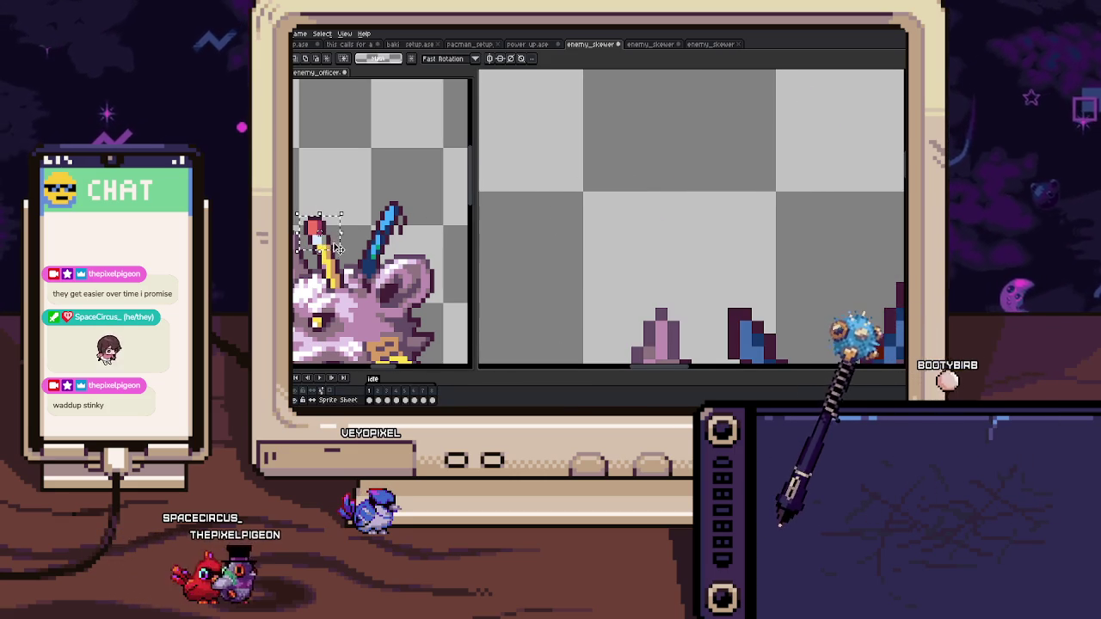
# Place the pasted stick on the rat's head in frame 25 and play the animation.
pyautogui.press('h')
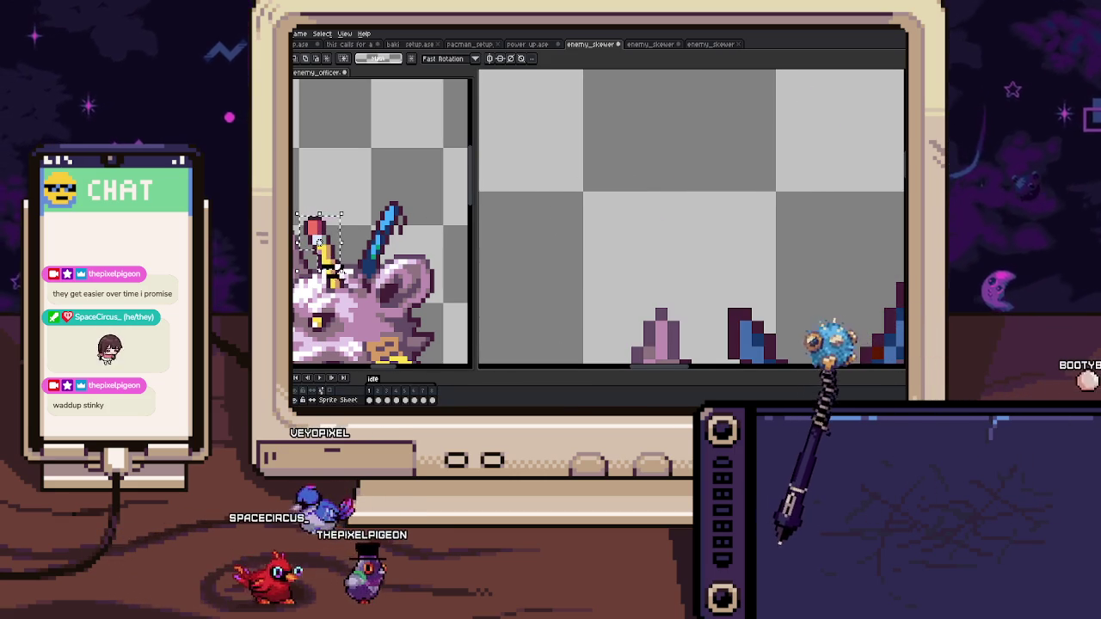
pyautogui.moveTo(660, 295); pyautogui.dragTo(624, 196)
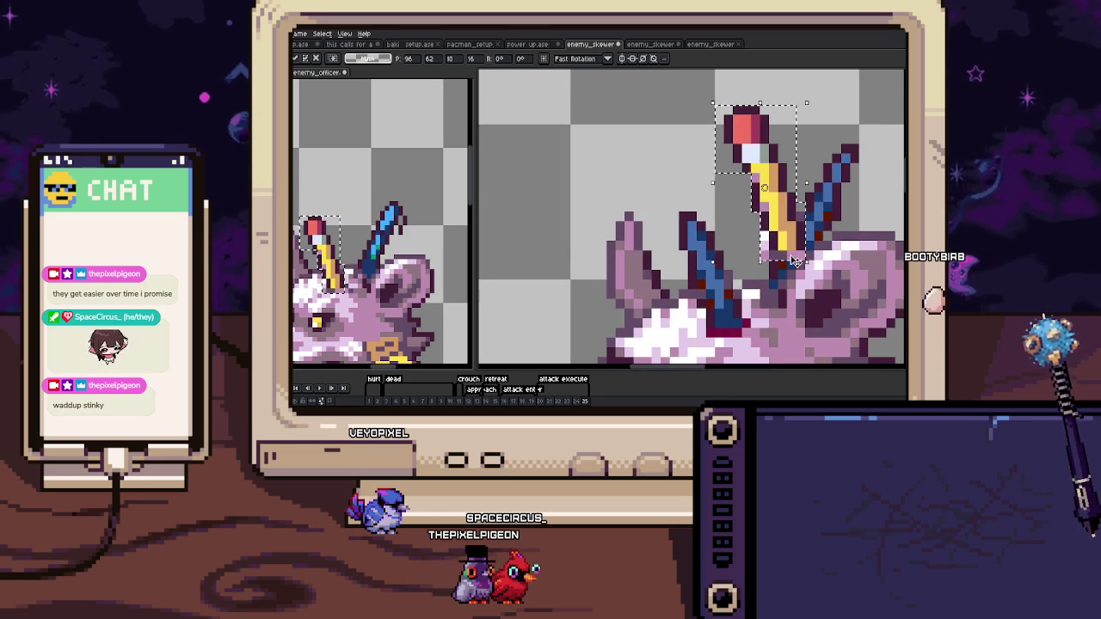
pyautogui.moveTo(798, 264); pyautogui.dragTo(732, 337)
pyautogui.scroll(-3, 735, 338)
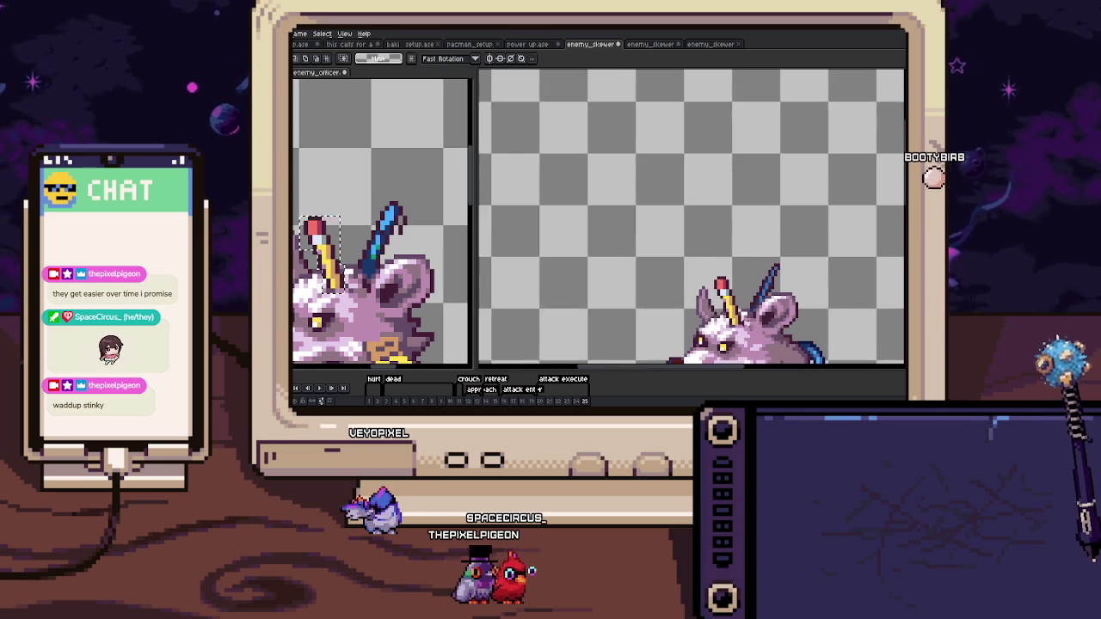
pyautogui.press('b')
pyautogui.scroll(2, 735, 338)
pyautogui.scroll(-1, 735, 338)
pyautogui.scroll(-1, 692, 219)
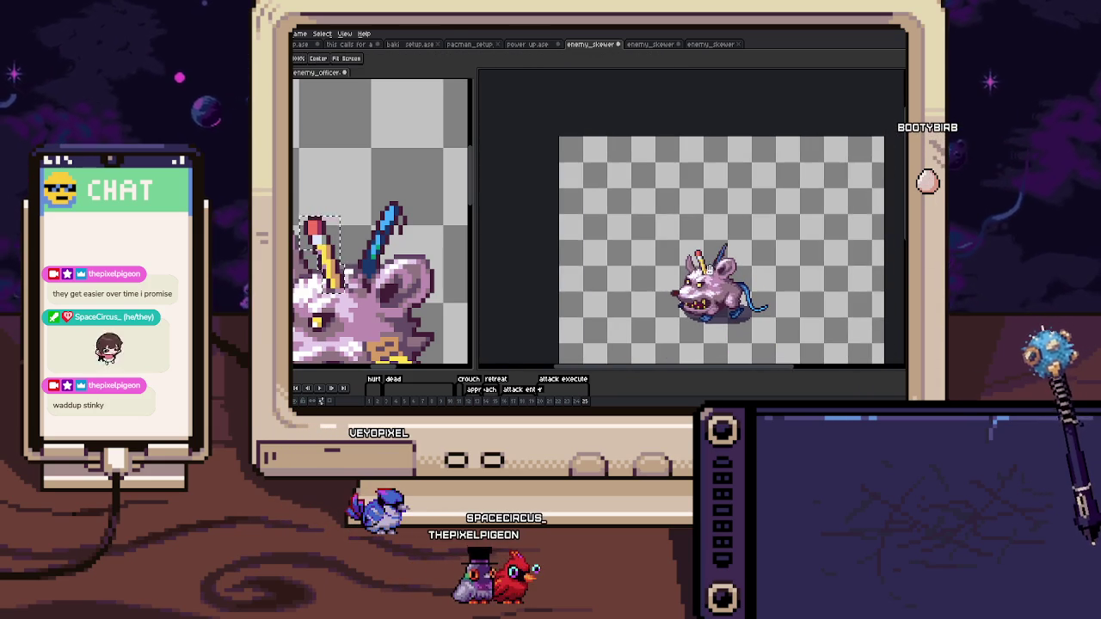
pyautogui.press('Return')
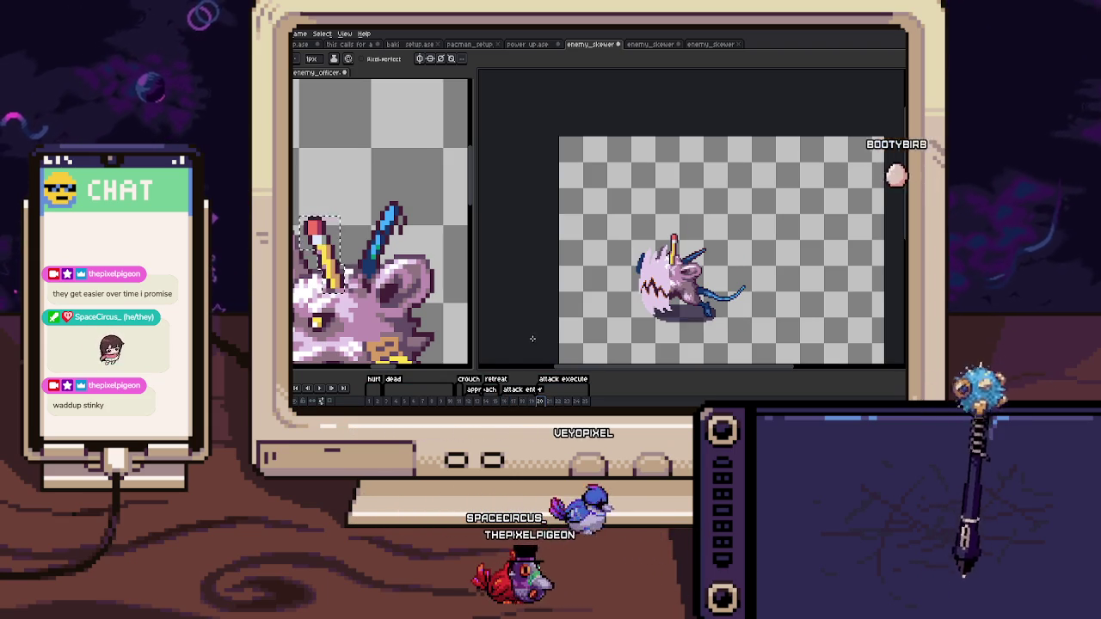
# Erase the skewer's excess tip and paint light-blue pixels along its lower edge.
pyautogui.scroll(3, 705, 245)
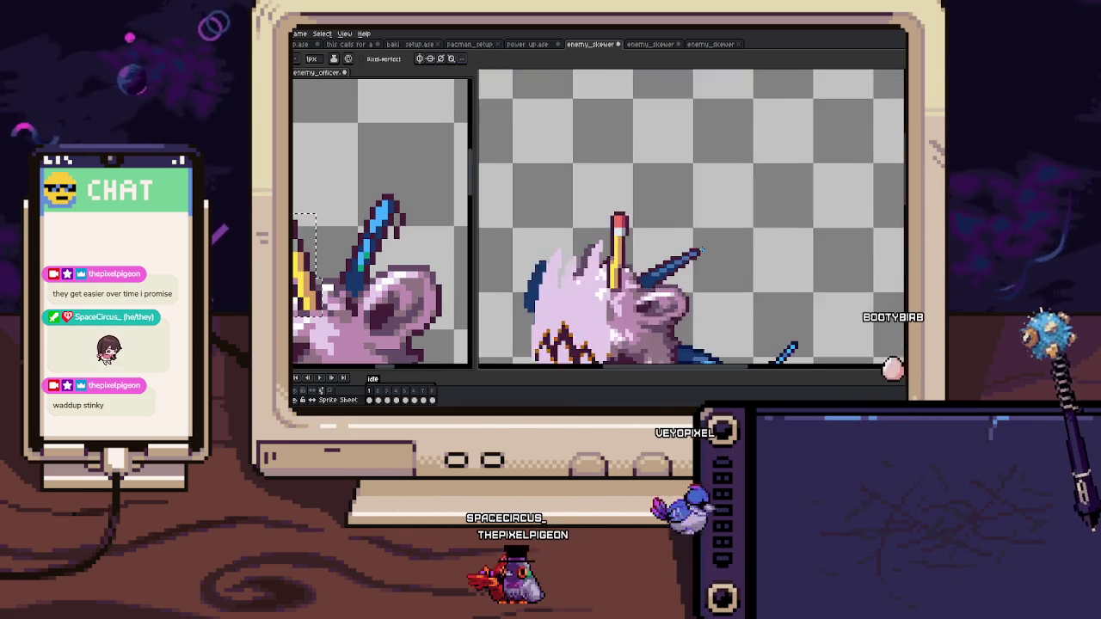
pyautogui.scroll(3, 705, 245)
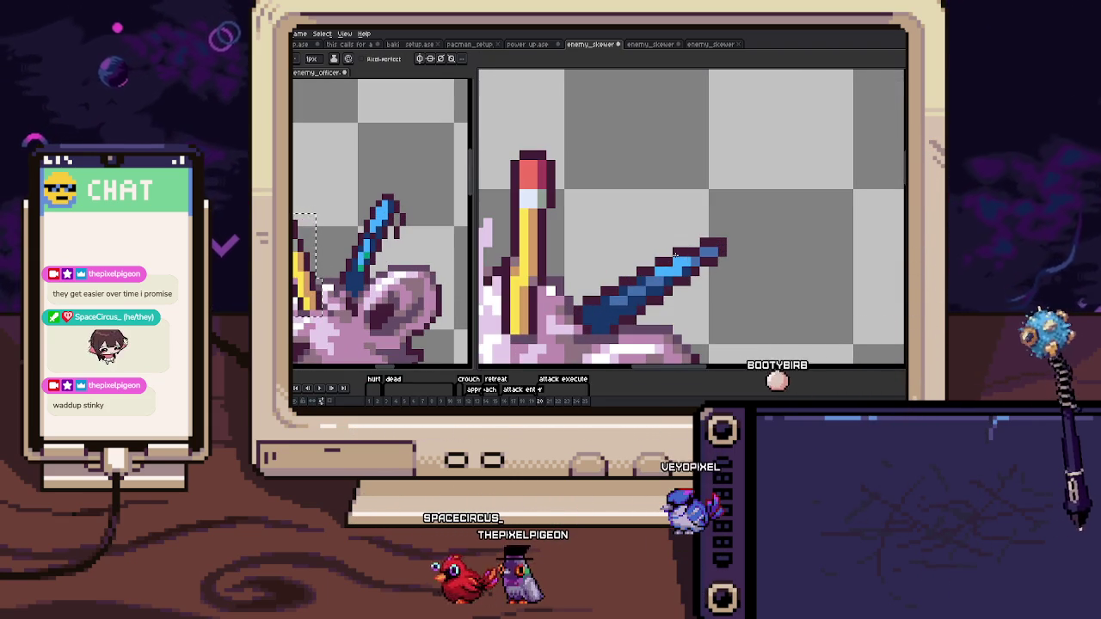
pyautogui.press('e')
pyautogui.moveTo(724, 248); pyautogui.dragTo(694, 242)
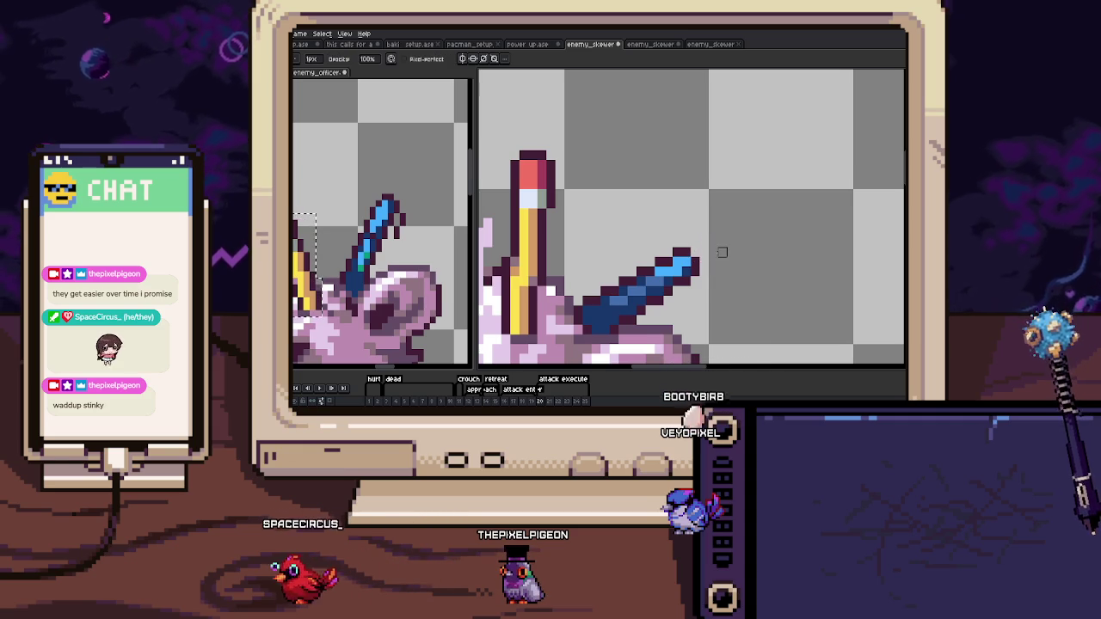
pyautogui.scroll(2, 688, 258)
pyautogui.press('i')
pyautogui.press('b')
pyautogui.moveTo(644, 241)
pyautogui.mouseDown()
pyautogui.moveTo(608, 262)
pyautogui.moveTo(656, 227)
pyautogui.mouseUp()
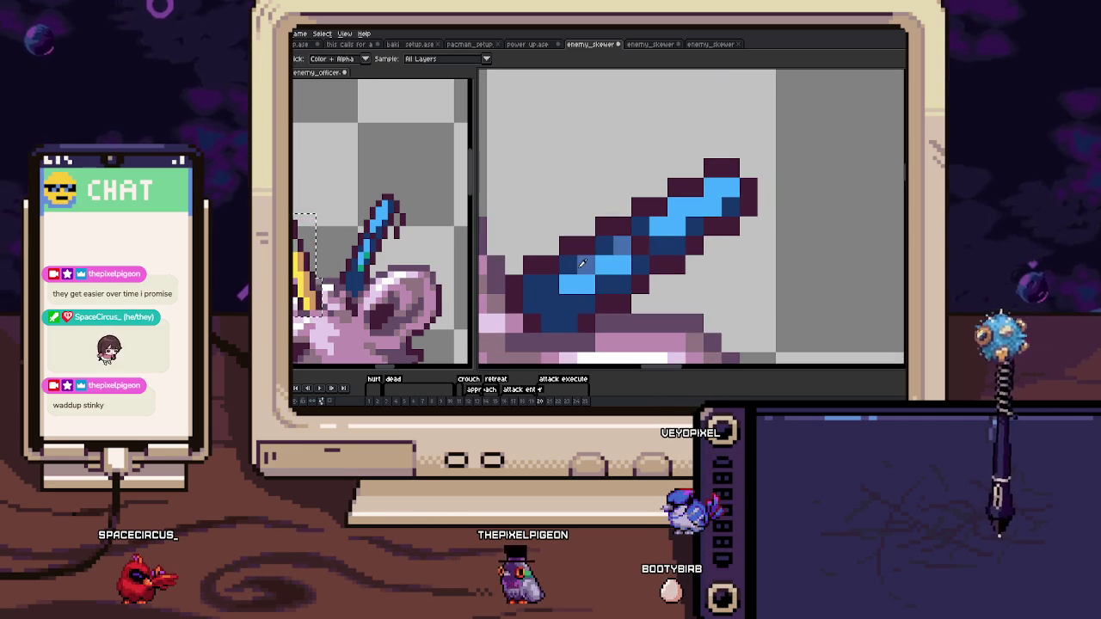
pyautogui.press('b')
pyautogui.scroll(-2, 601, 258)
pyautogui.click(643, 257)
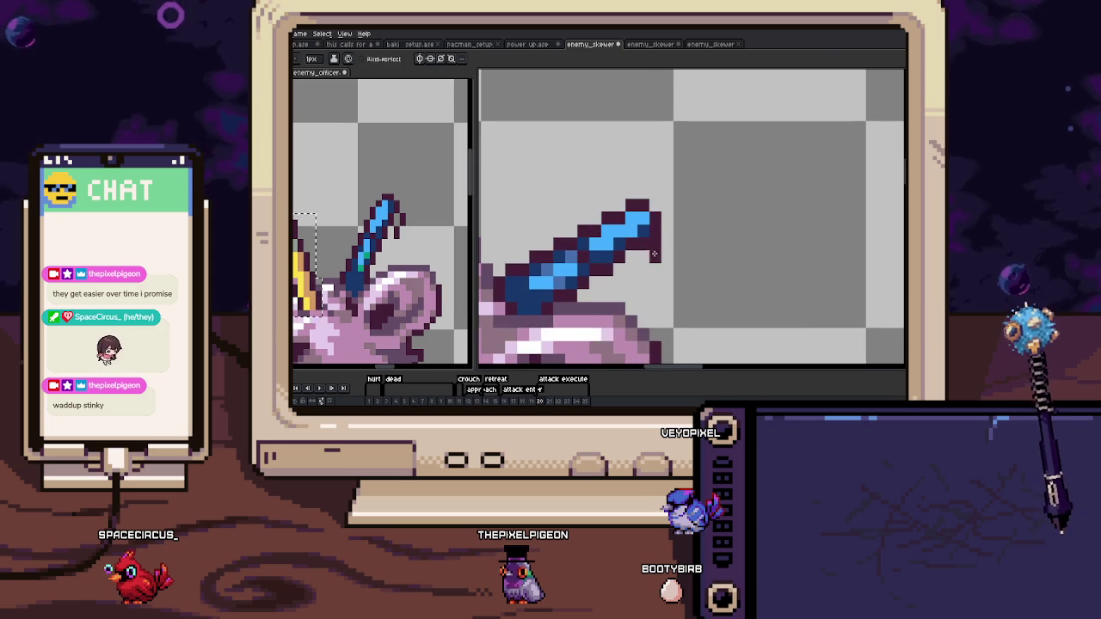
# Extend the light-blue highlight down the skewer's blade, checking frames 21 and 22.
pyautogui.scroll(-2, 604, 293)
pyautogui.scroll(-1, 619, 275)
pyautogui.scroll(-1, 636, 263)
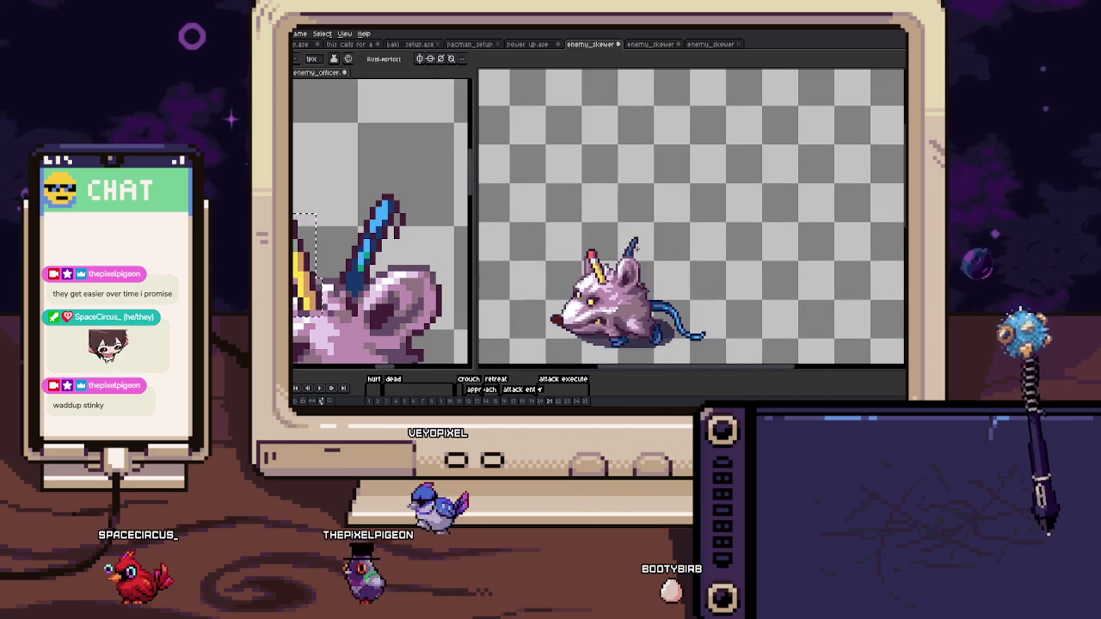
pyautogui.scroll(3, 641, 254)
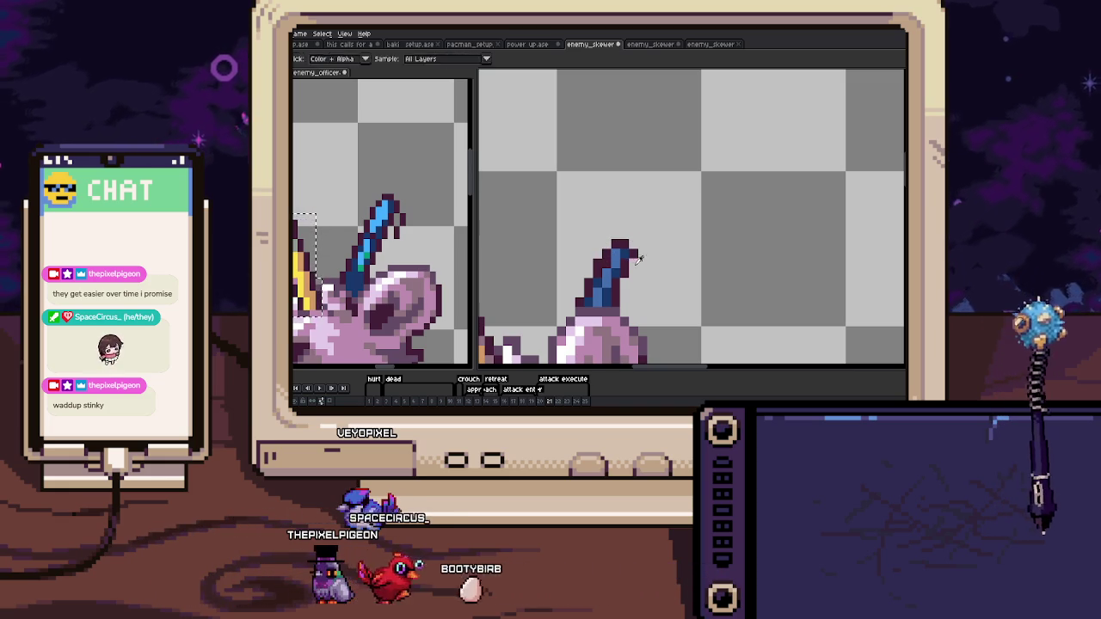
pyautogui.scroll(-3, 621, 263)
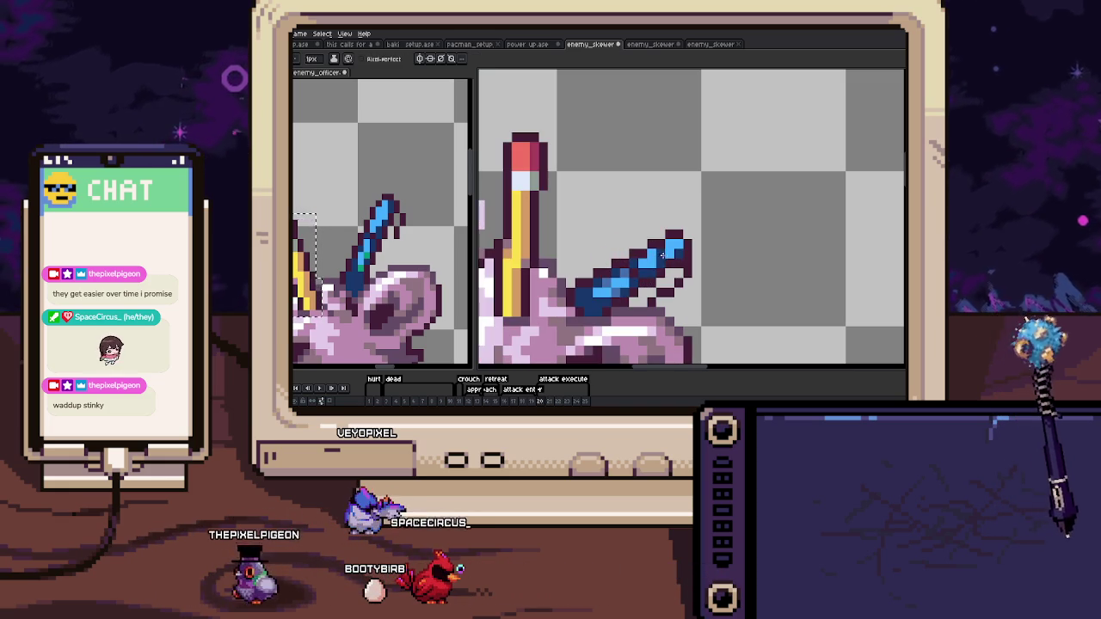
pyautogui.scroll(3, 628, 268)
pyautogui.click(631, 272)
pyautogui.moveTo(620, 252); pyautogui.dragTo(612, 282)
pyautogui.scroll(-5, 612, 284)
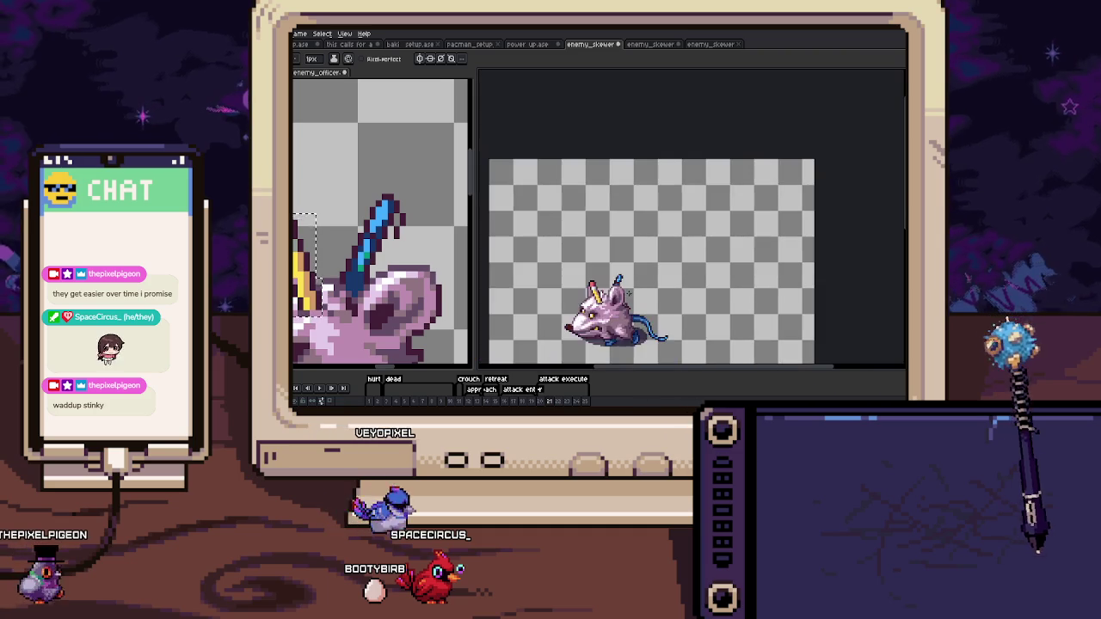
pyautogui.scroll(5, 619, 281)
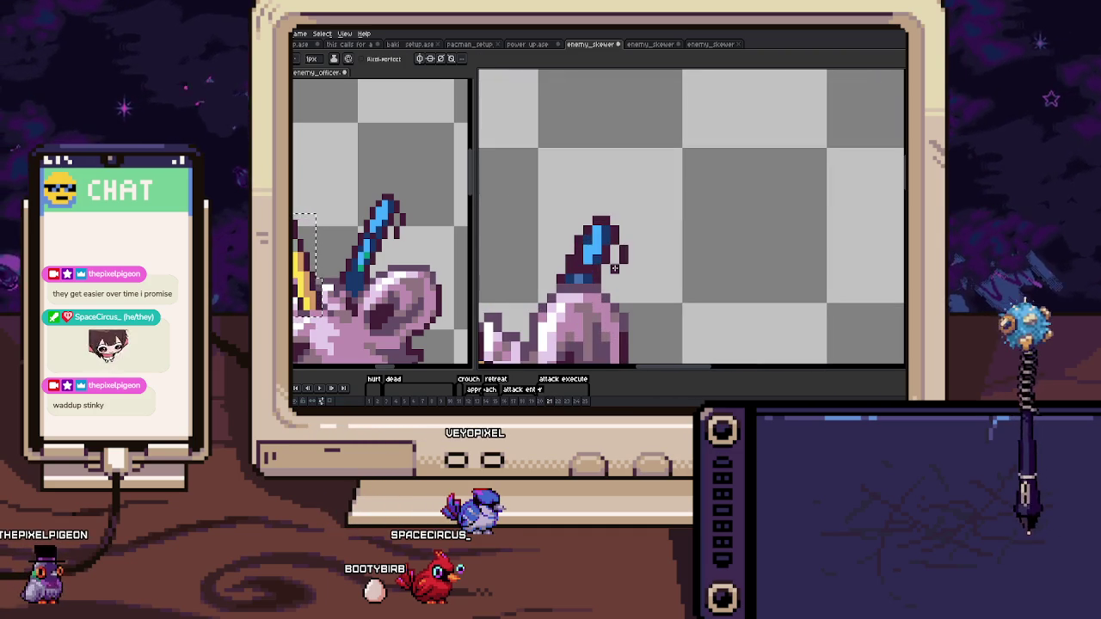
pyautogui.scroll(-4, 614, 268)
pyautogui.scroll(1, 641, 283)
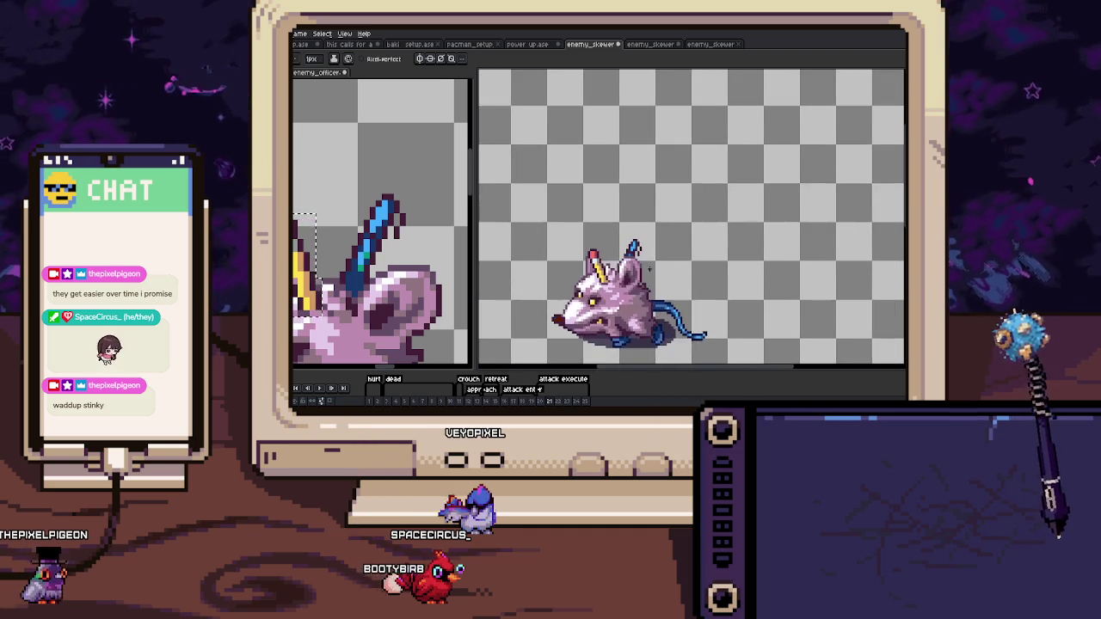
pyautogui.press('Left')
pyautogui.scroll(3, 626, 280)
pyautogui.press('Right')
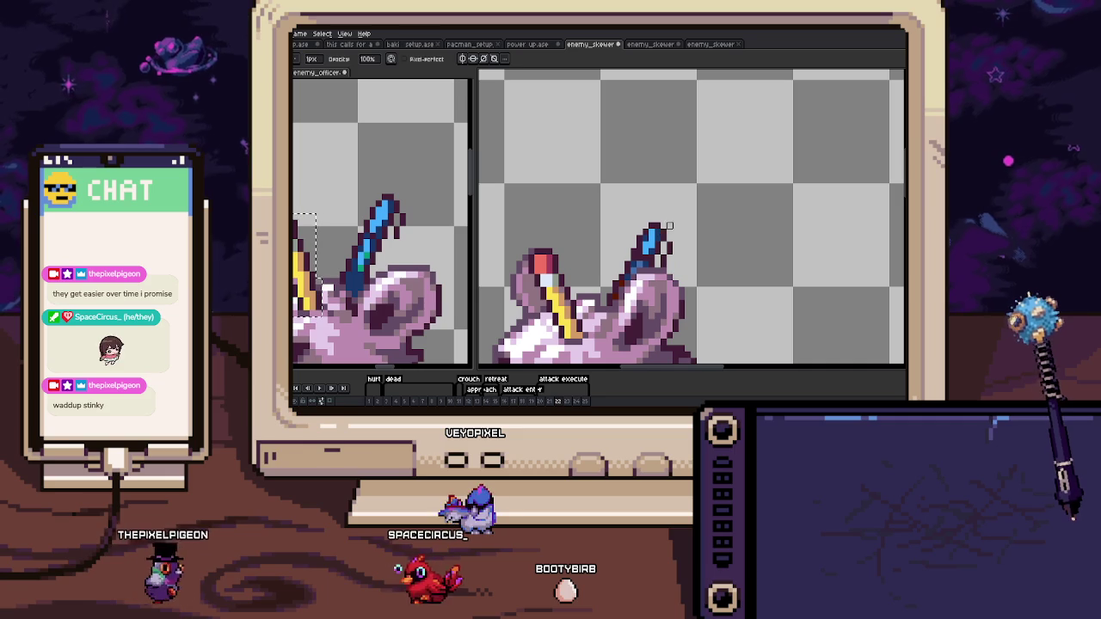
# On frame 23, tilt the skewer into a more upright angle and commit it.
pyautogui.scroll(-1, 653, 258)
pyautogui.scroll(-1, 633, 289)
pyautogui.press('Right')
pyautogui.scroll(2, 634, 260)
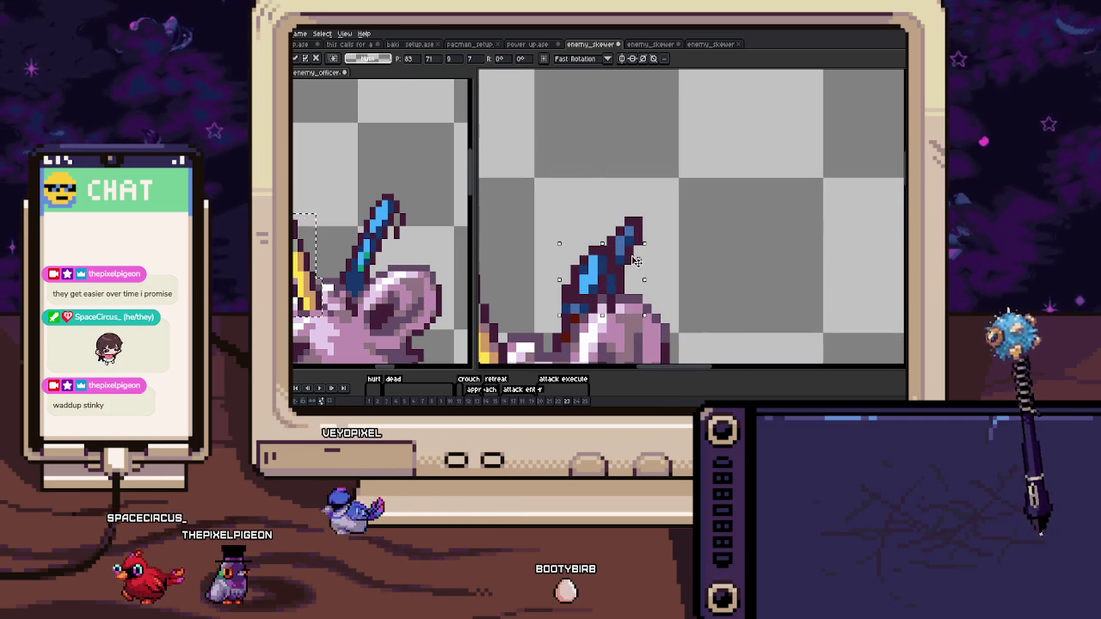
pyautogui.moveTo(635, 260); pyautogui.dragTo(649, 240)
pyautogui.press('Return')
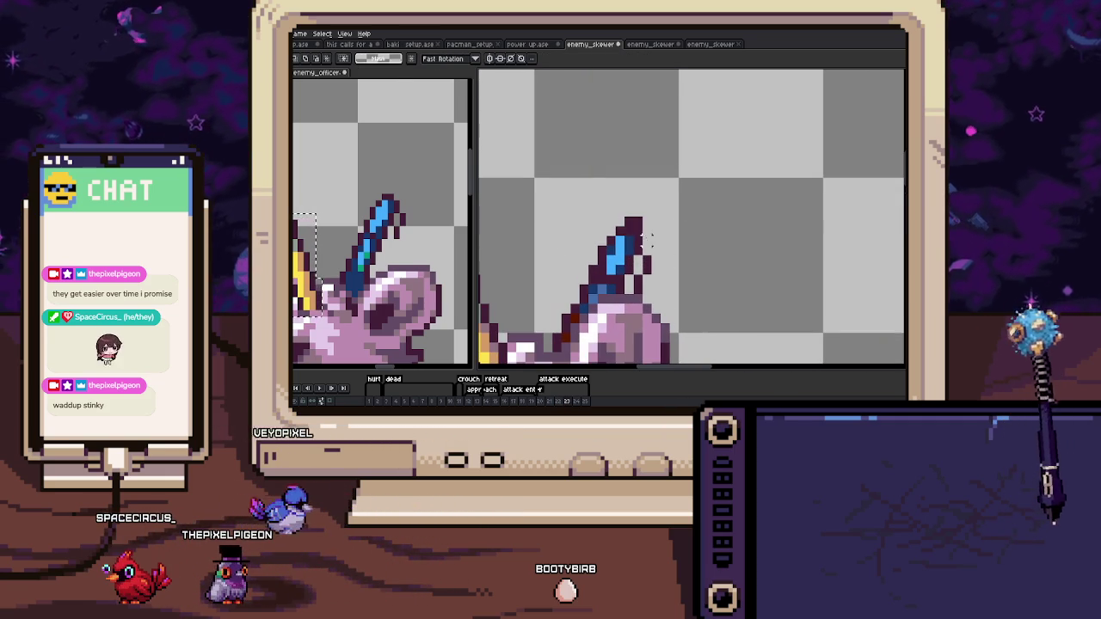
# Paste the blue skewer onto frame 24, rotated slightly clockwise.
pyautogui.scroll(-1, 629, 222)
pyautogui.scroll(-1, 629, 222)
pyautogui.press('Right')
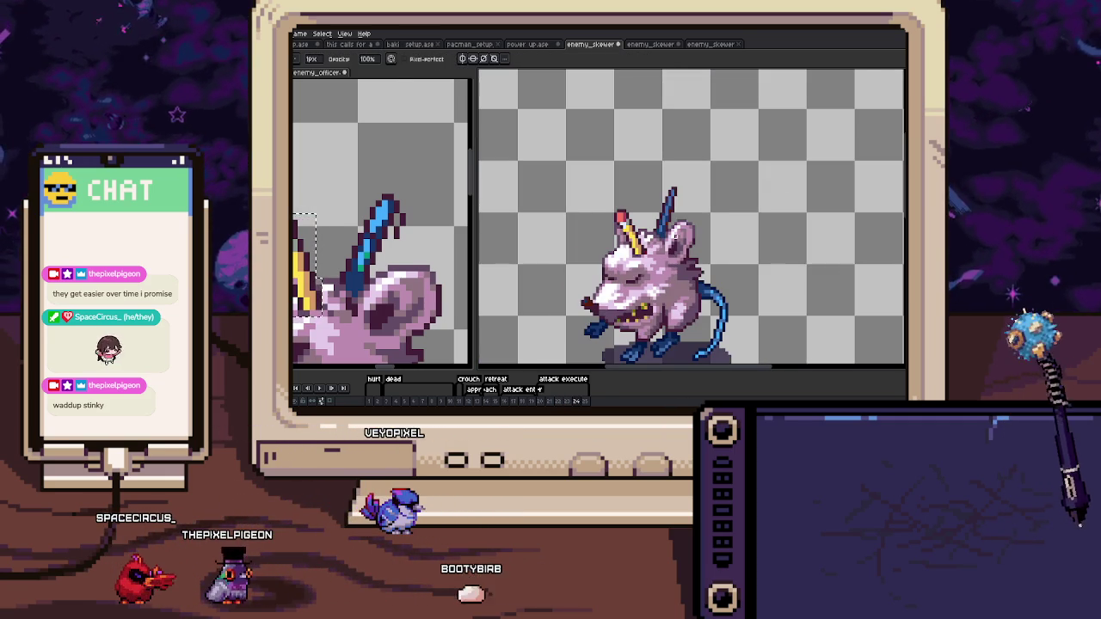
pyautogui.scroll(2, 681, 207)
pyautogui.hotkey('ctrl', 'z')
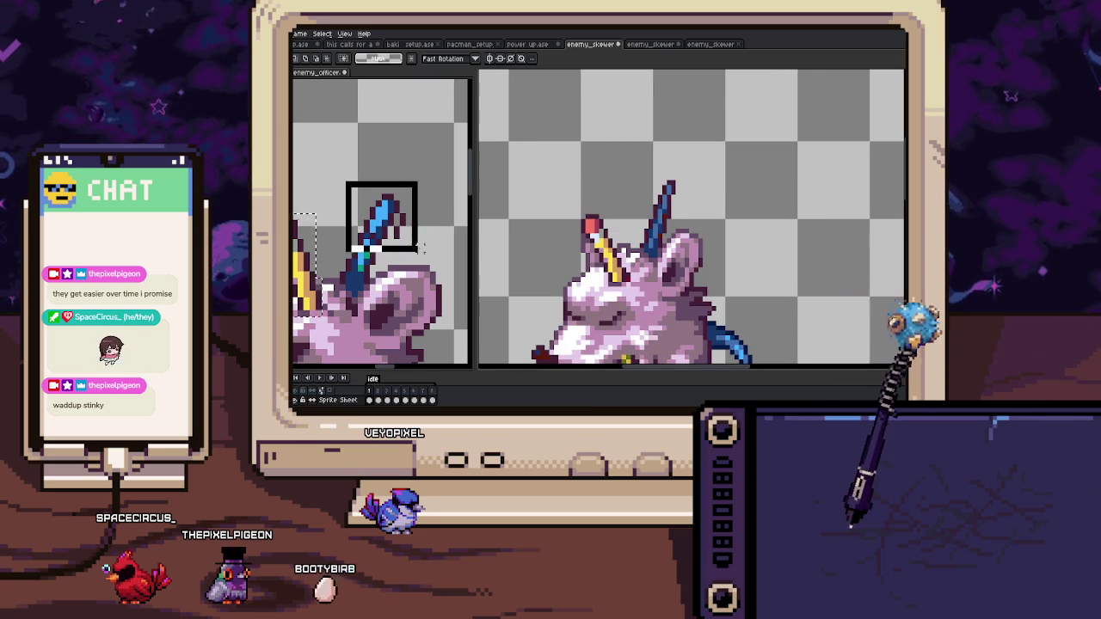
pyautogui.hotkey('ctrl', 'v')
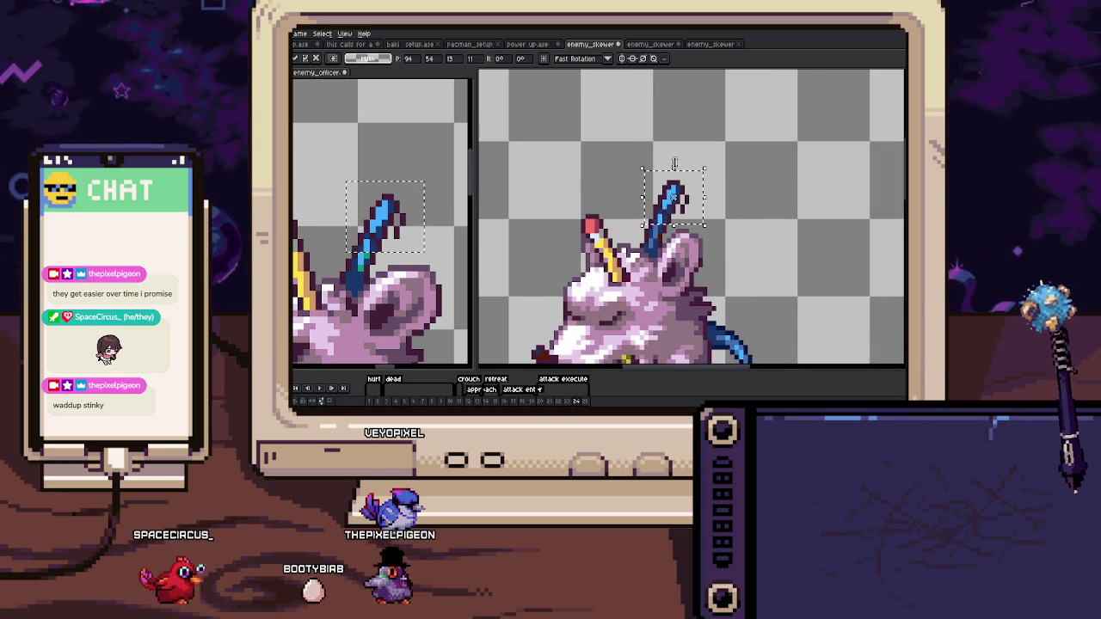
pyautogui.moveTo(671, 165); pyautogui.dragTo(676, 167)
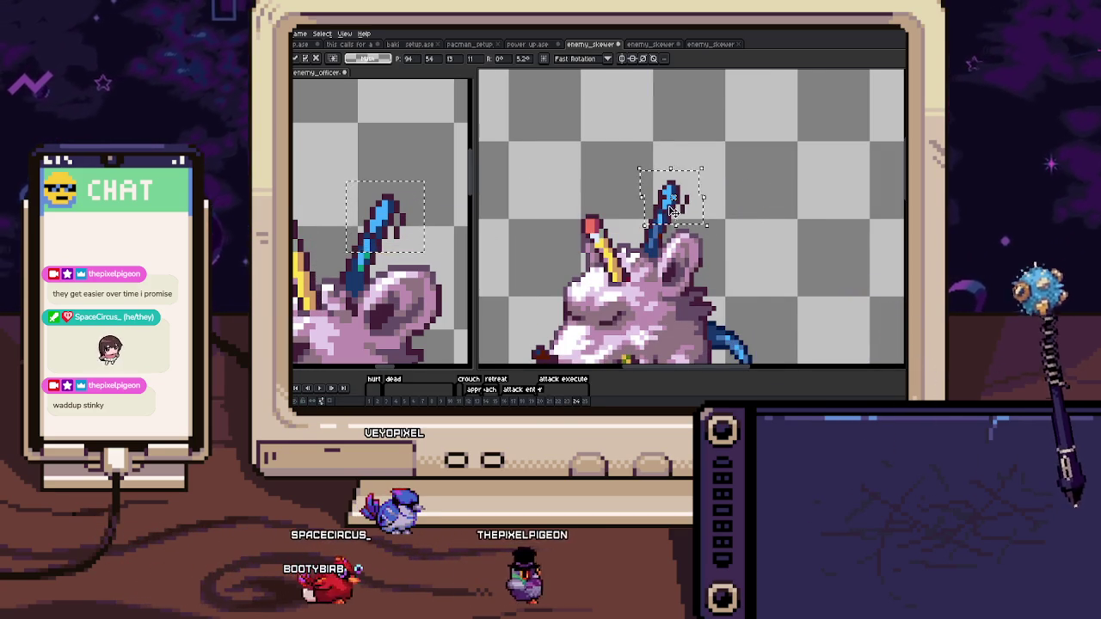
pyautogui.press('Return')
# Erase two stray outline pixels and add a dark outline pixel on the skewer's edge.
pyautogui.scroll(5, 666, 226)
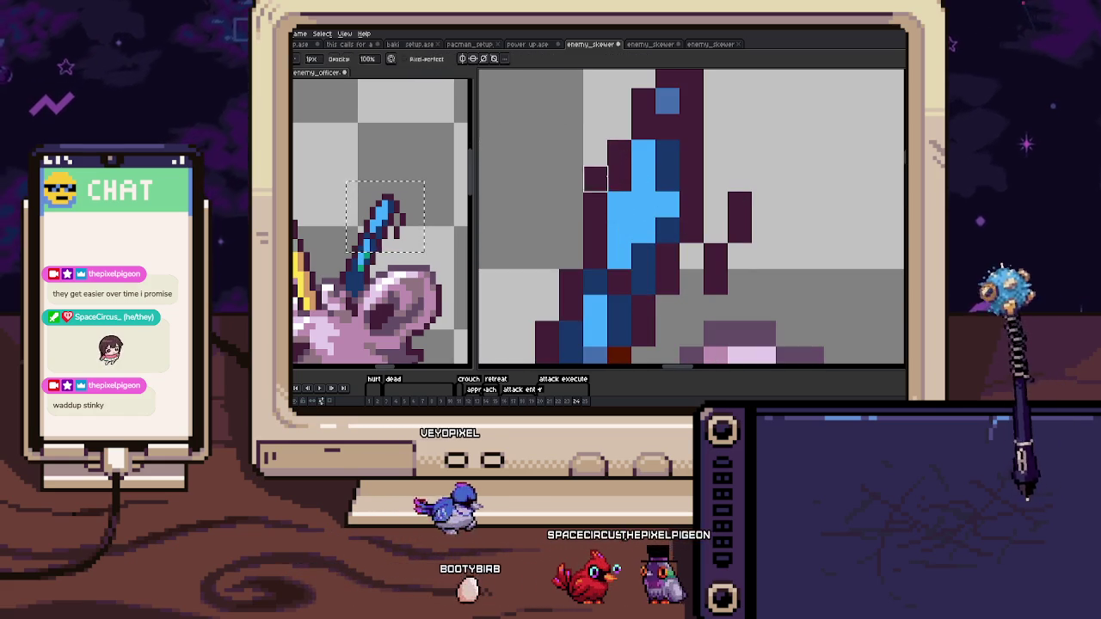
pyautogui.scroll(2, 636, 180)
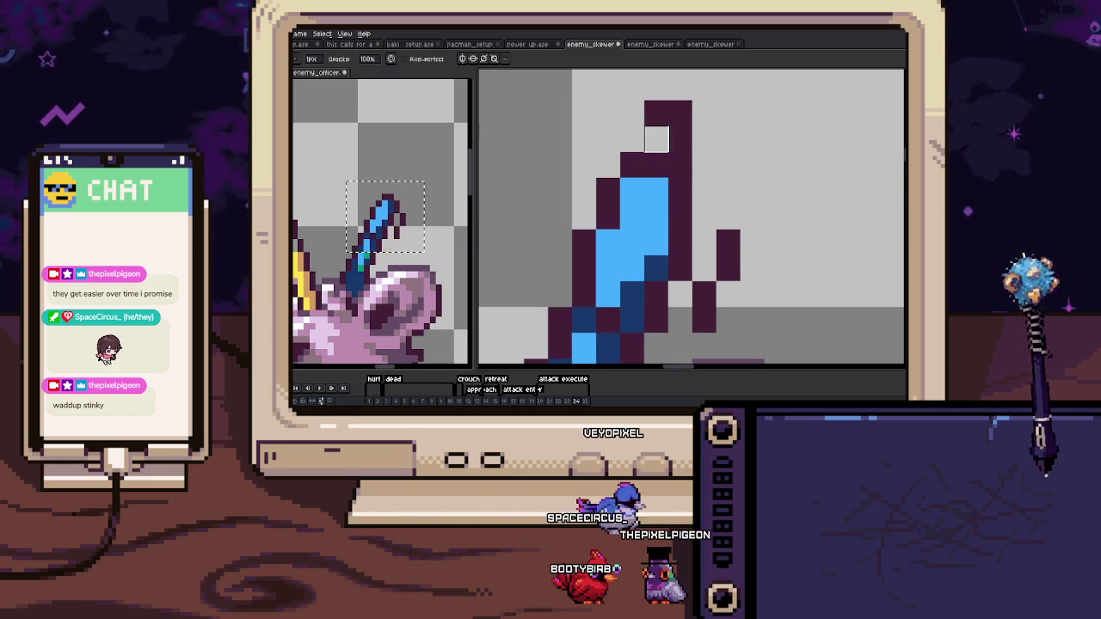
pyautogui.moveTo(656, 138); pyautogui.dragTo(657, 113)
pyautogui.scroll(-3, 664, 188)
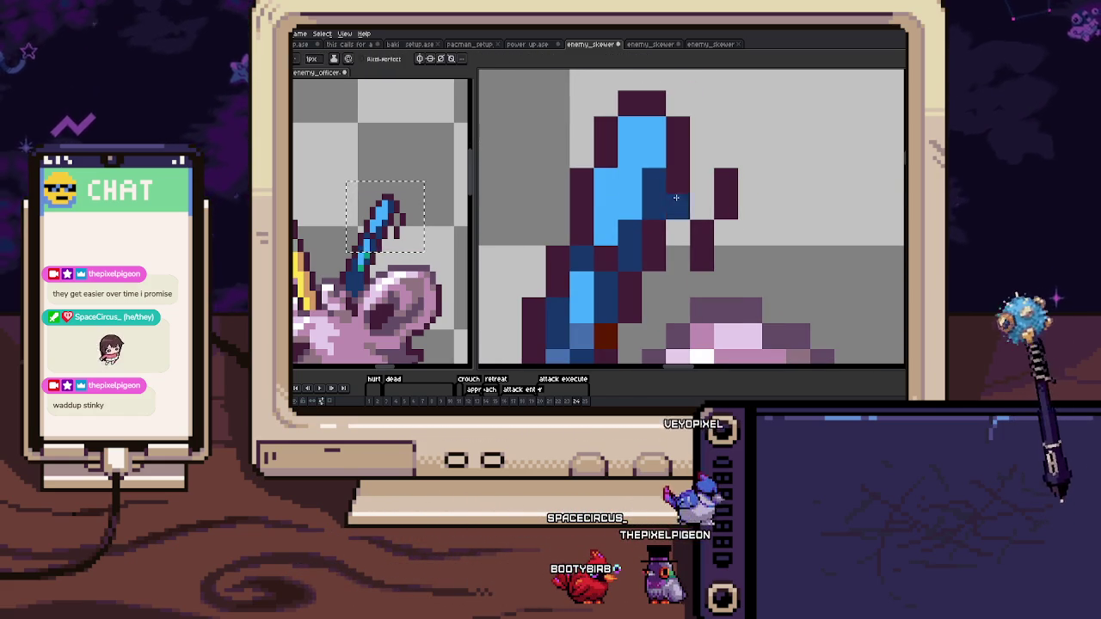
pyautogui.click(702, 155)
pyautogui.scroll(-1, 723, 197)
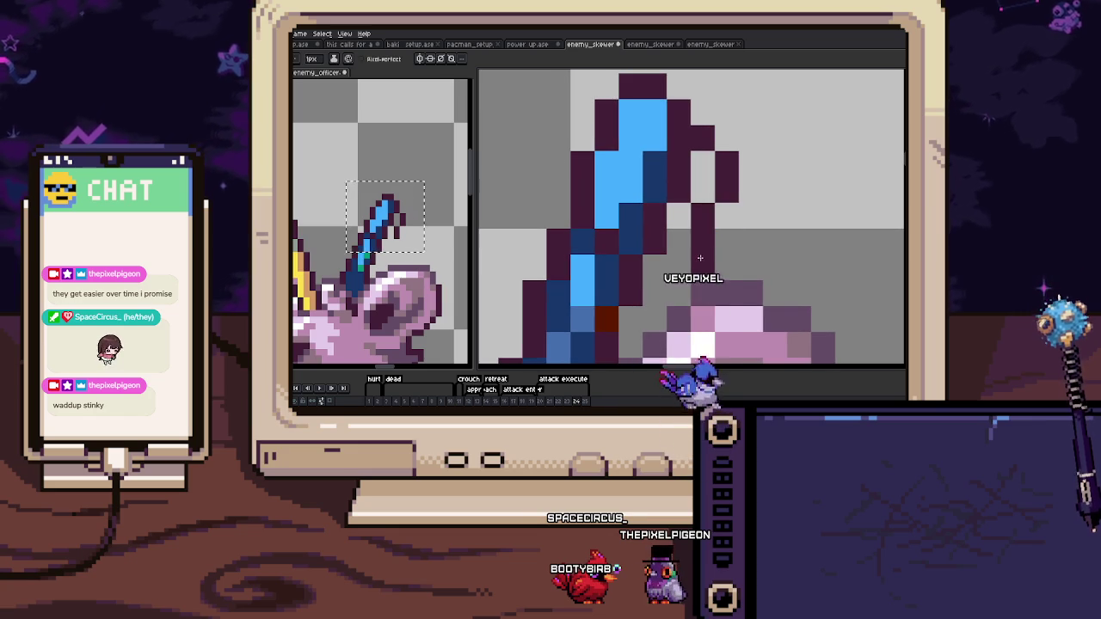
pyautogui.scroll(-3, 699, 257)
pyautogui.scroll(1, 692, 245)
pyautogui.scroll(1, 687, 236)
pyautogui.scroll(1, 687, 229)
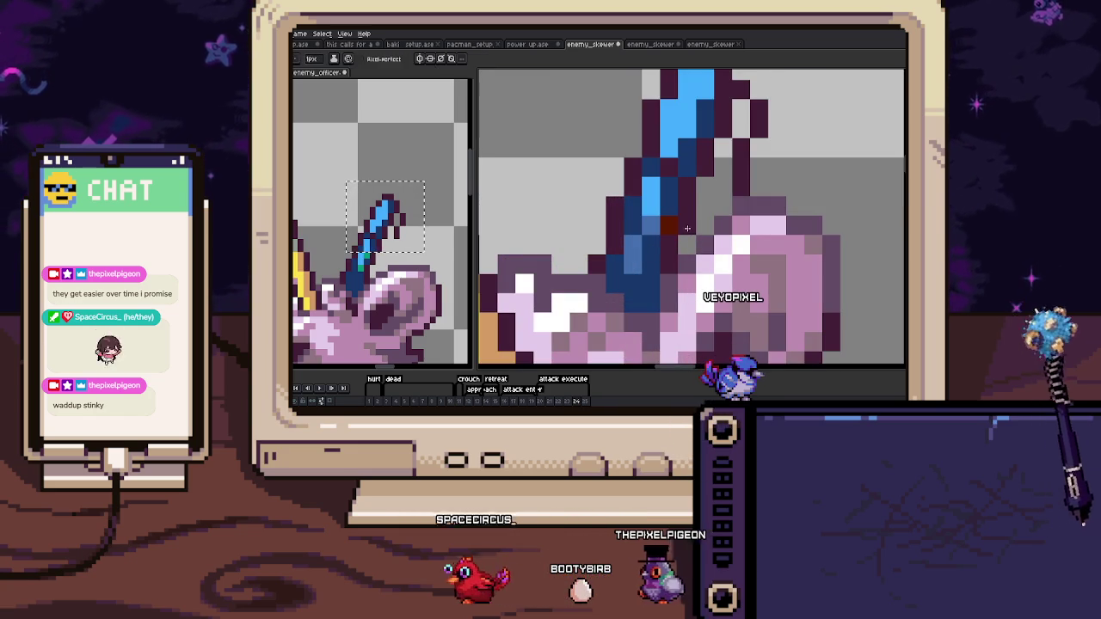
pyautogui.scroll(-2, 675, 201)
pyautogui.scroll(-3, 675, 201)
pyautogui.press('Right')
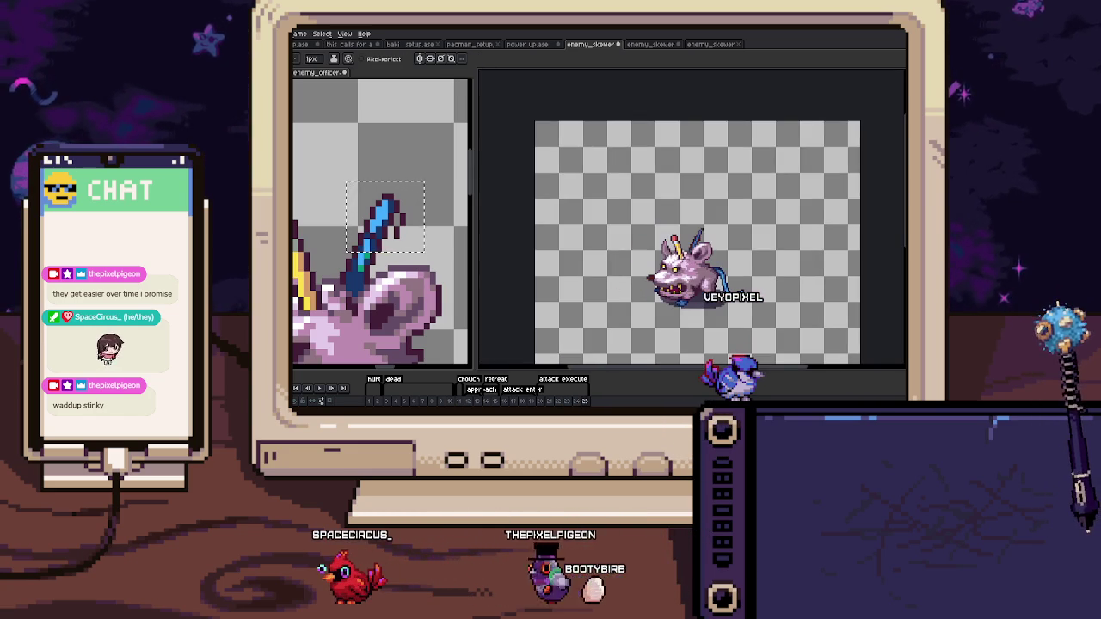
# Paste and commit the blue skewer beside the pencil on frame 25, then jump to the lying-down frame.
pyautogui.scroll(3, 714, 236)
pyautogui.scroll(1, 667, 232)
pyautogui.press('v')
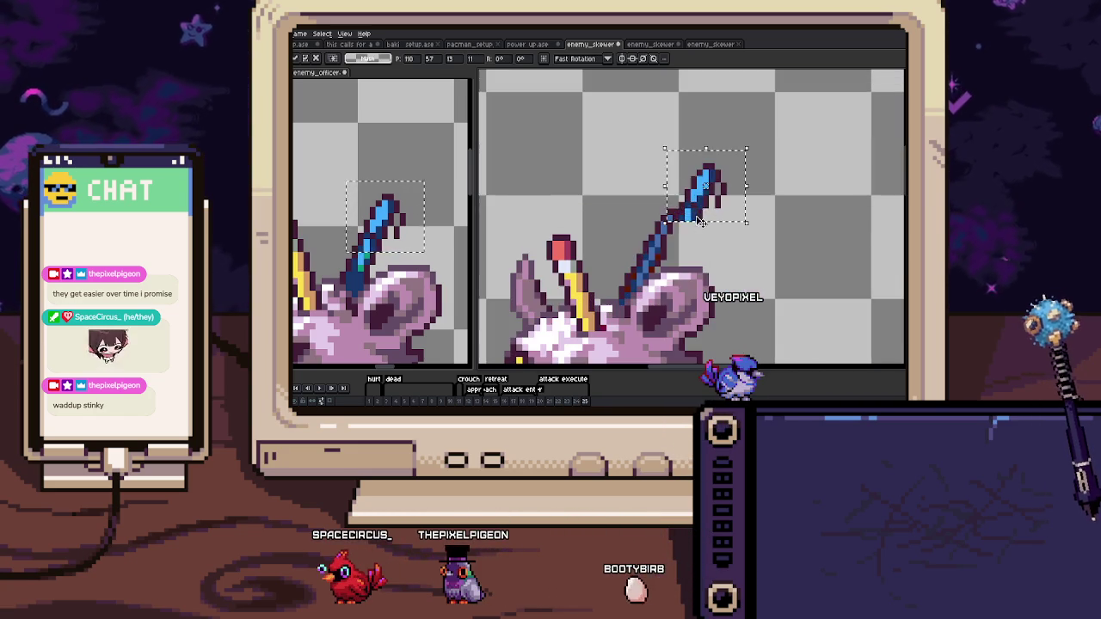
pyautogui.press('b')
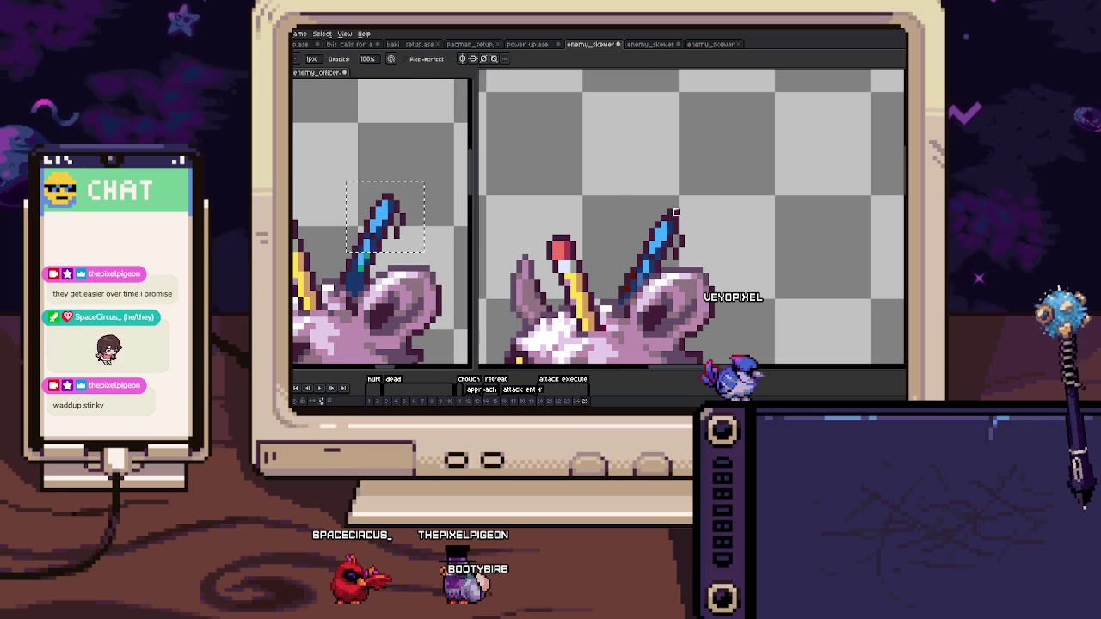
pyautogui.scroll(-2, 717, 224)
pyautogui.scroll(3, 689, 249)
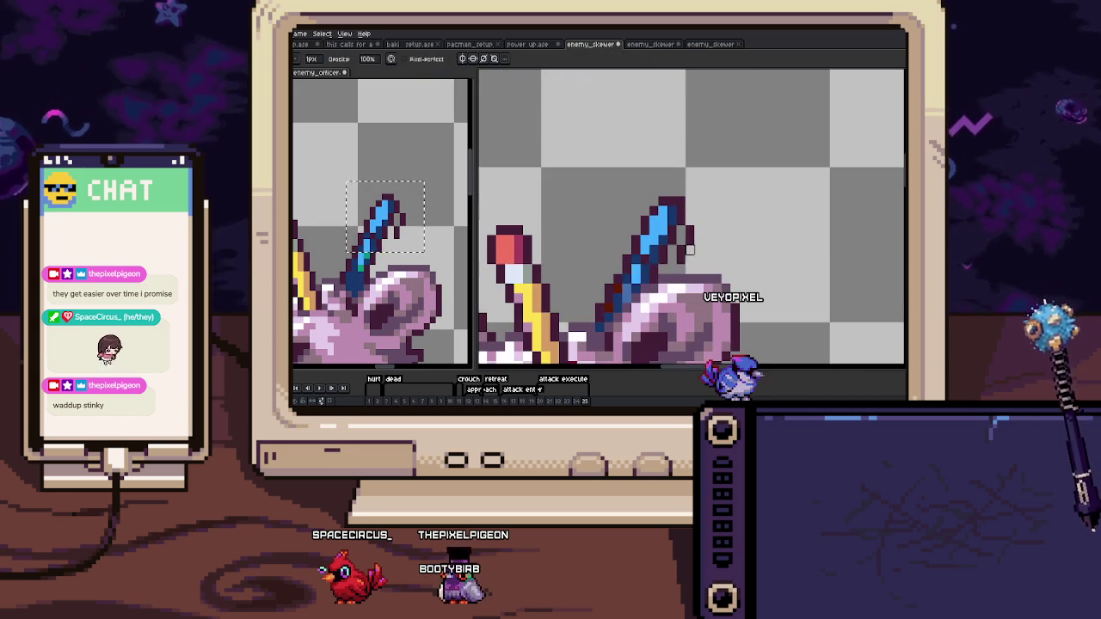
pyautogui.scroll(-3, 607, 303)
pyautogui.scroll(-2, 612, 288)
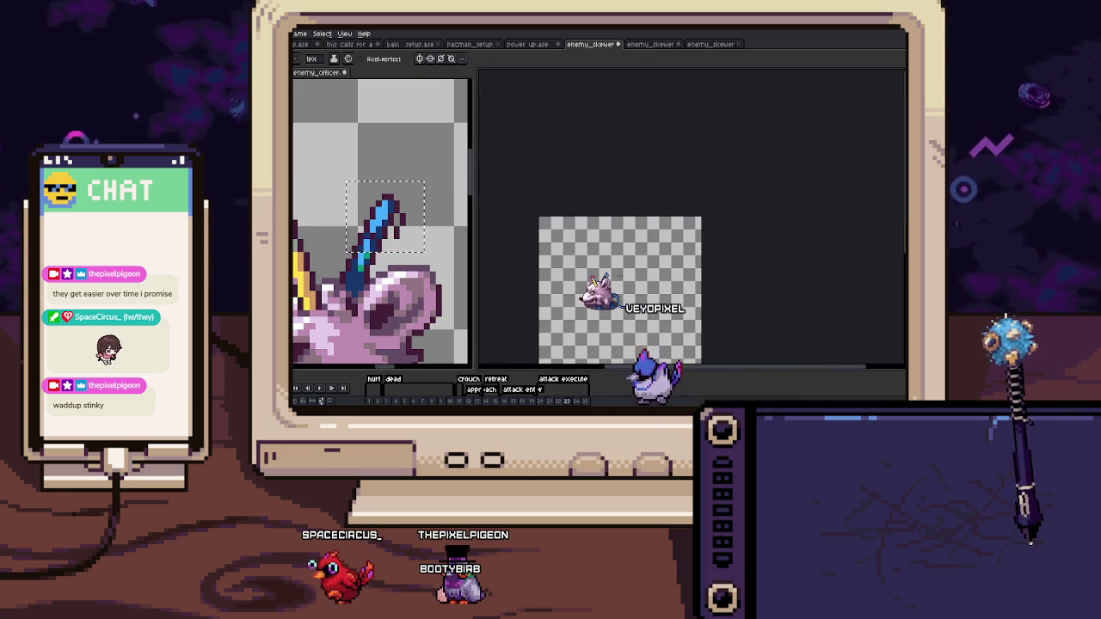
pyautogui.click(393, 379)
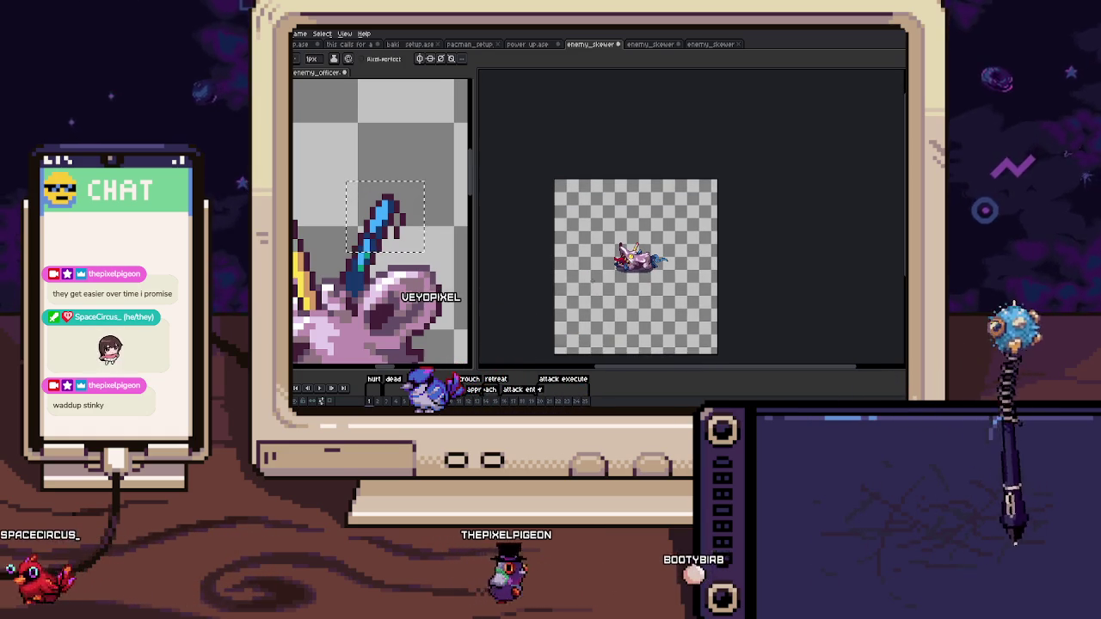
# Paint tan pixels next to the yellow mark on the lying-down rat's back.
pyautogui.scroll(-3, 379, 258)
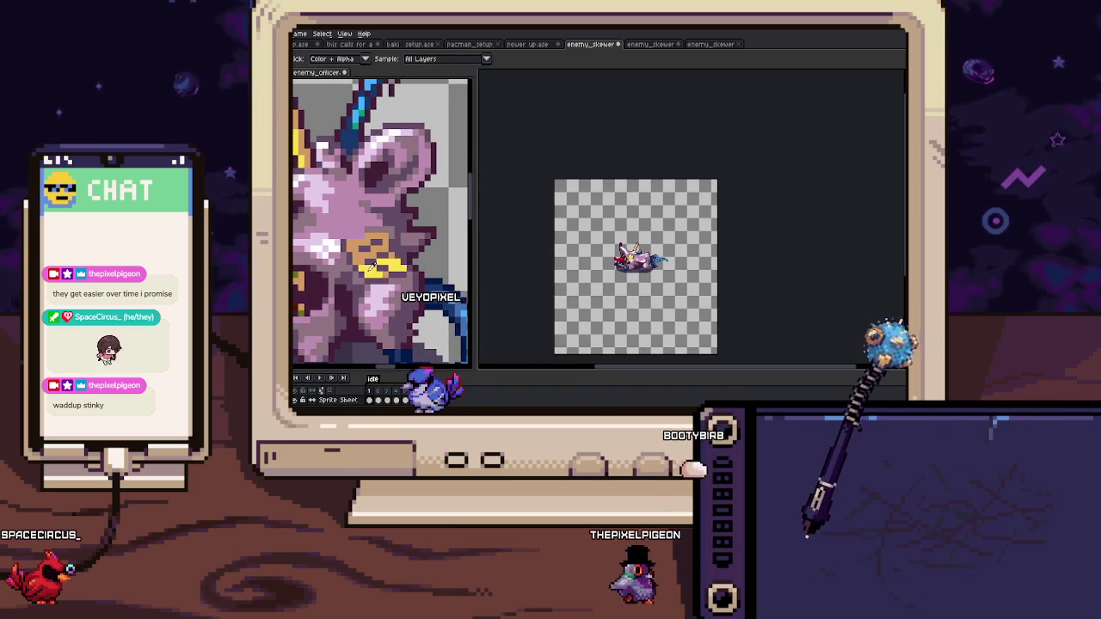
pyautogui.scroll(5, 632, 276)
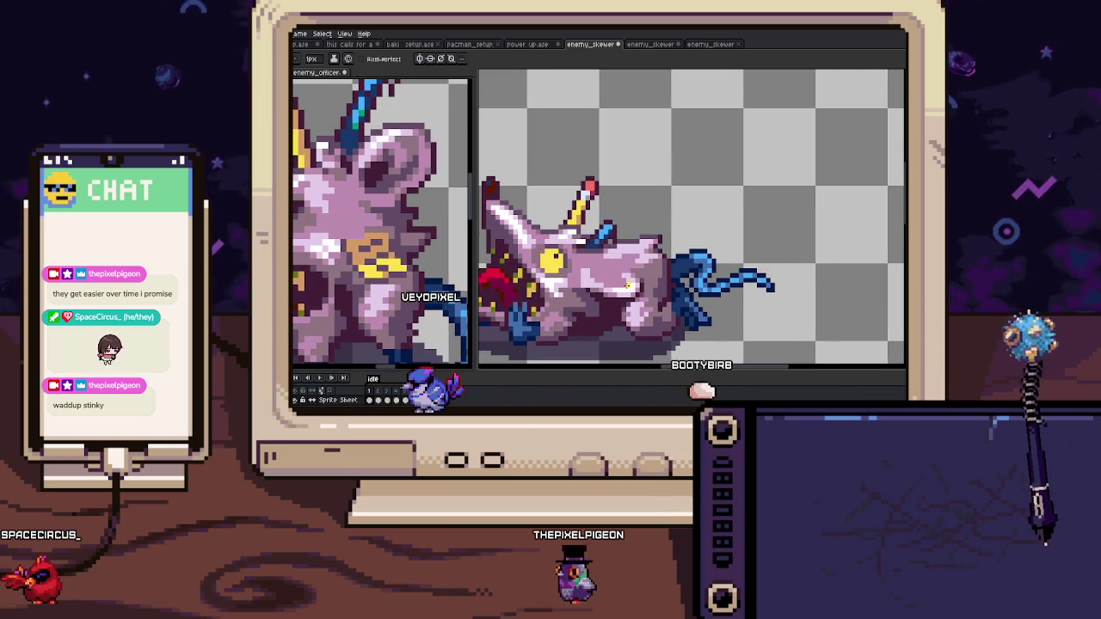
pyautogui.scroll(3, 637, 270)
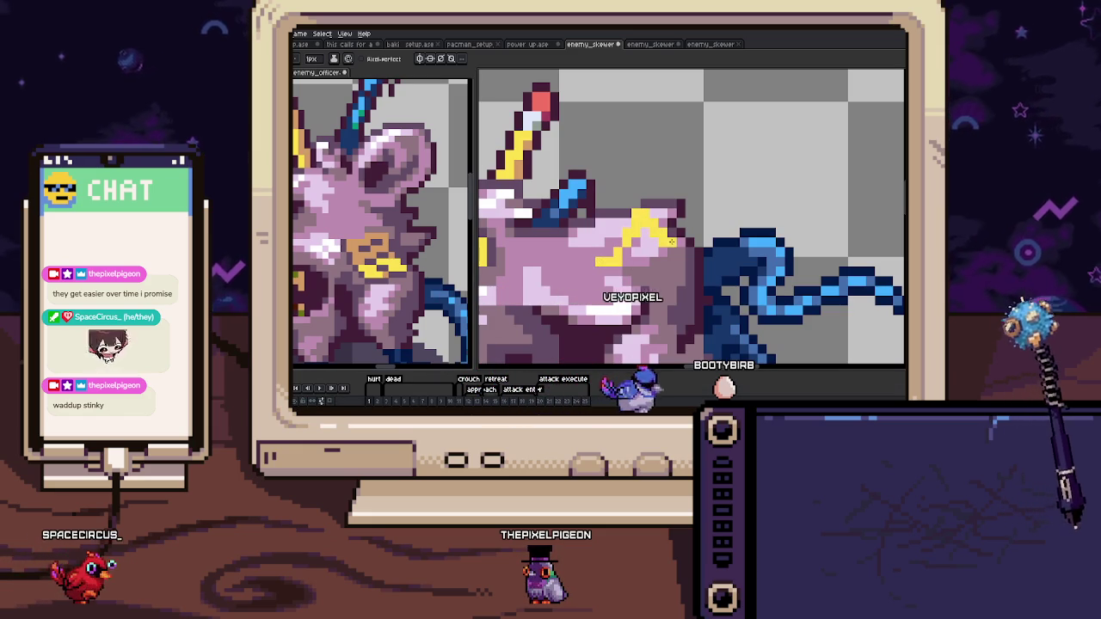
pyautogui.scroll(2, 653, 224)
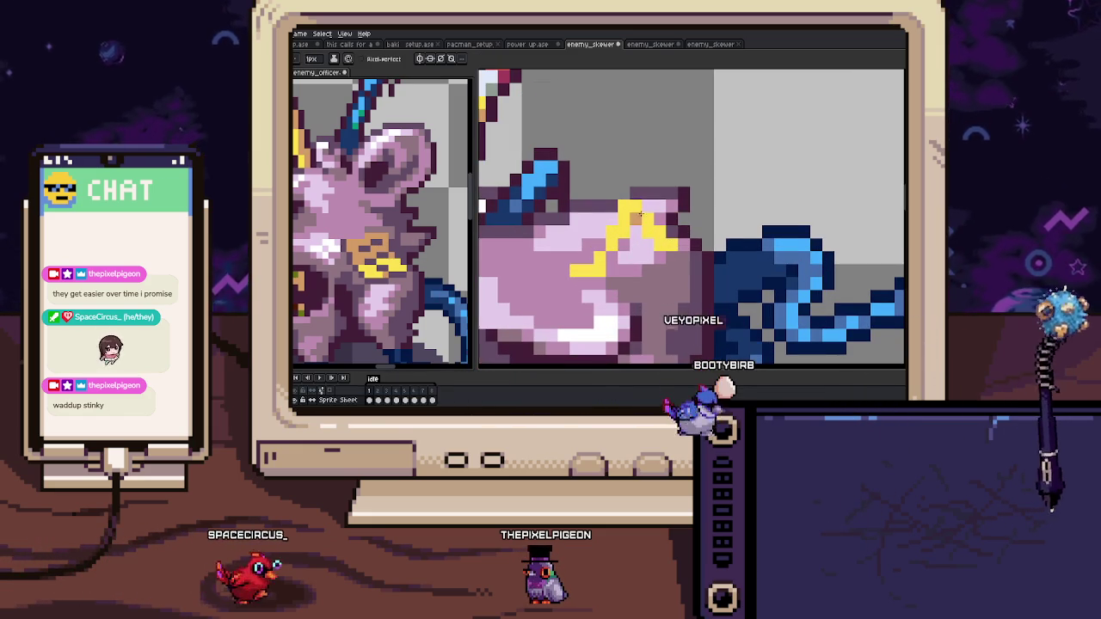
pyautogui.moveTo(640, 215); pyautogui.dragTo(647, 243)
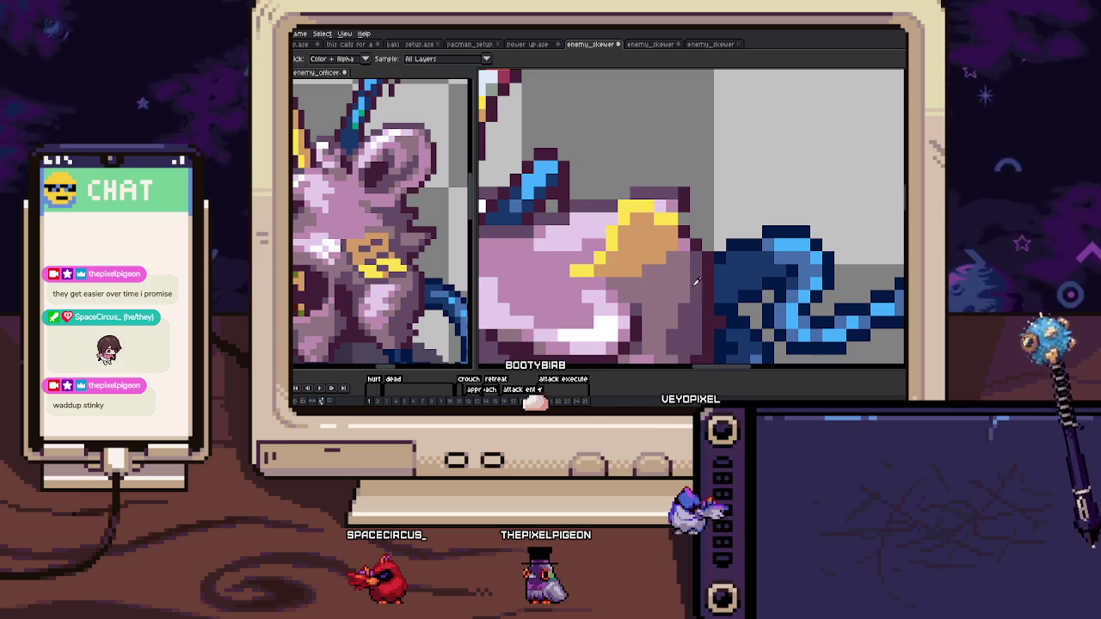
pyautogui.scroll(-3, 681, 251)
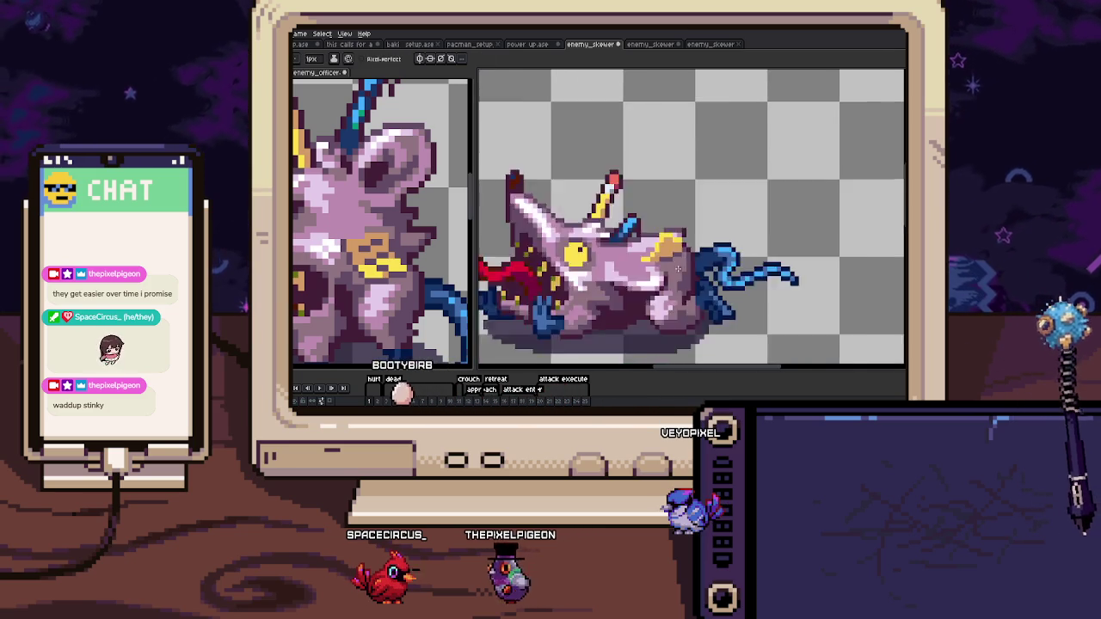
pyautogui.scroll(-2, 681, 250)
pyautogui.scroll(4, 669, 261)
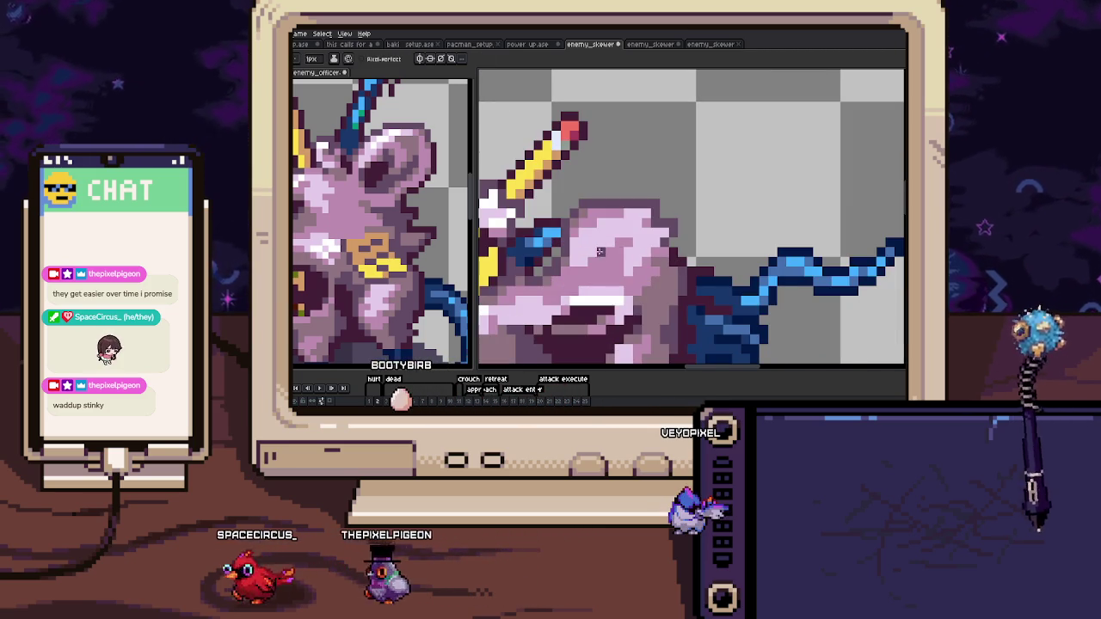
# Compare the badge with neighbouring frames, cancel an accidental transform, and recentre on the rat's head.
pyautogui.press('Left')
pyautogui.press('i')
pyautogui.press('Right')
pyautogui.press('b')
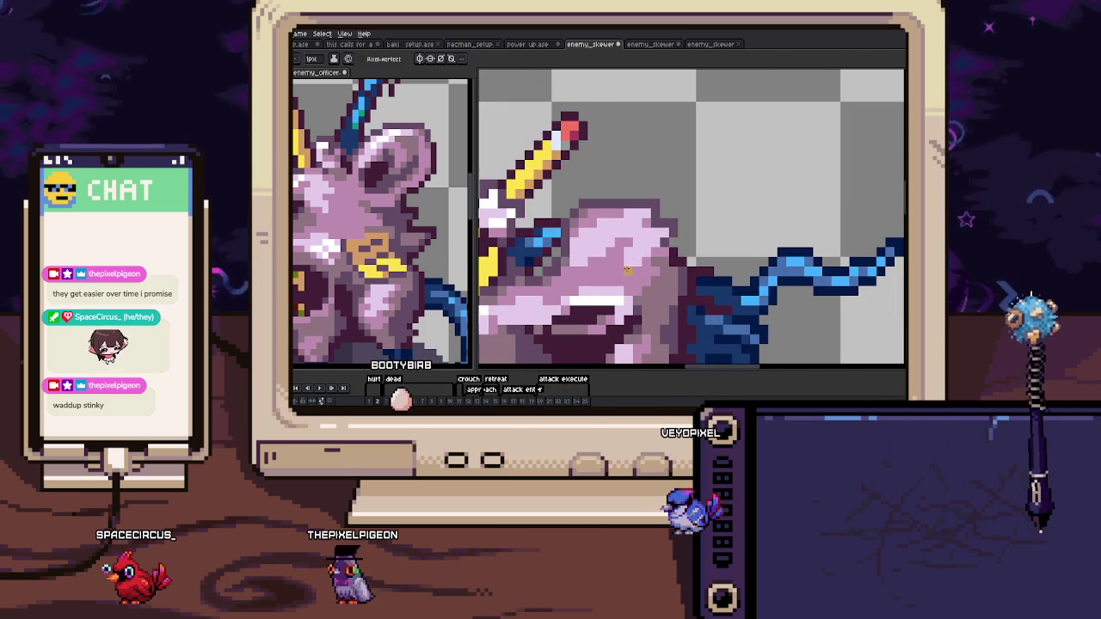
pyautogui.press('Left')
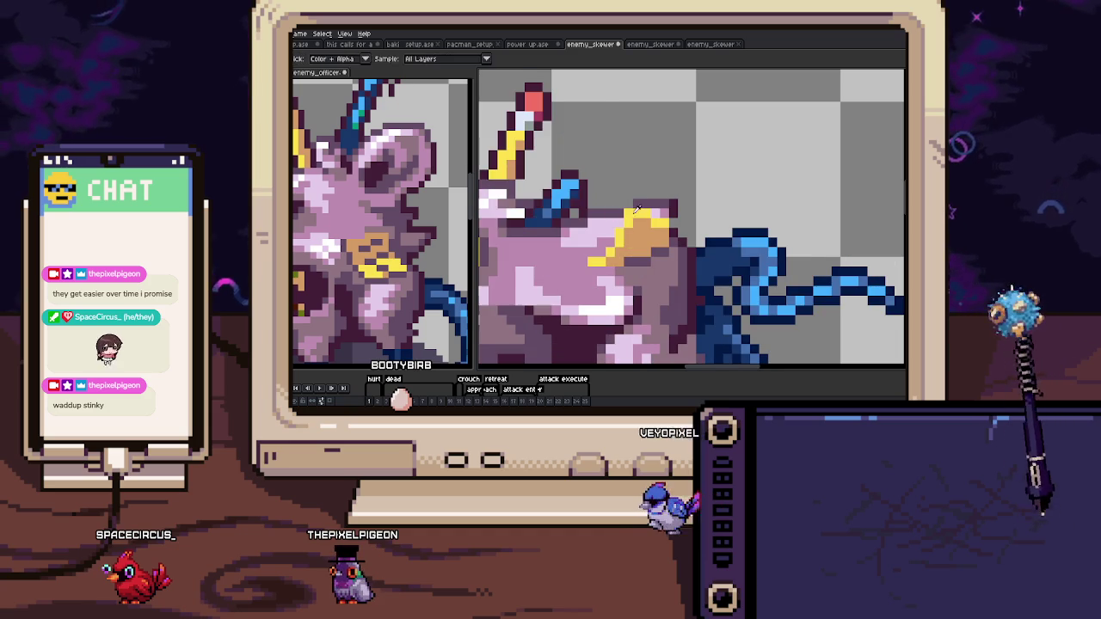
pyautogui.press('Right')
pyautogui.press('b')
pyautogui.scroll(-4, 665, 271)
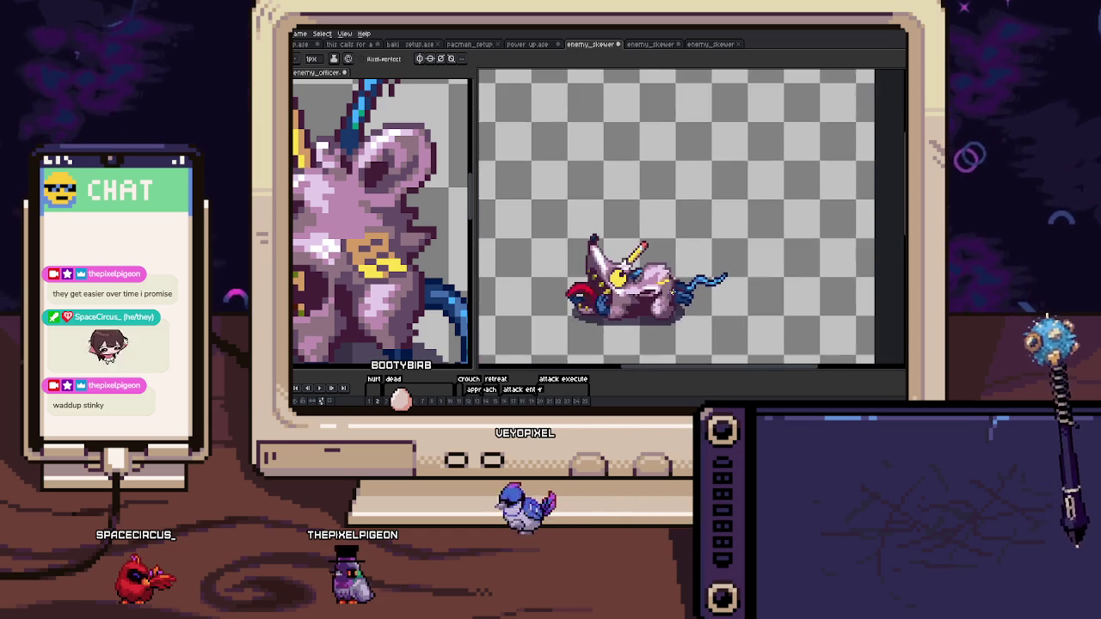
pyautogui.scroll(-1, 665, 272)
pyautogui.scroll(-1, 662, 294)
pyautogui.press('Escape')
pyautogui.scroll(5, 645, 231)
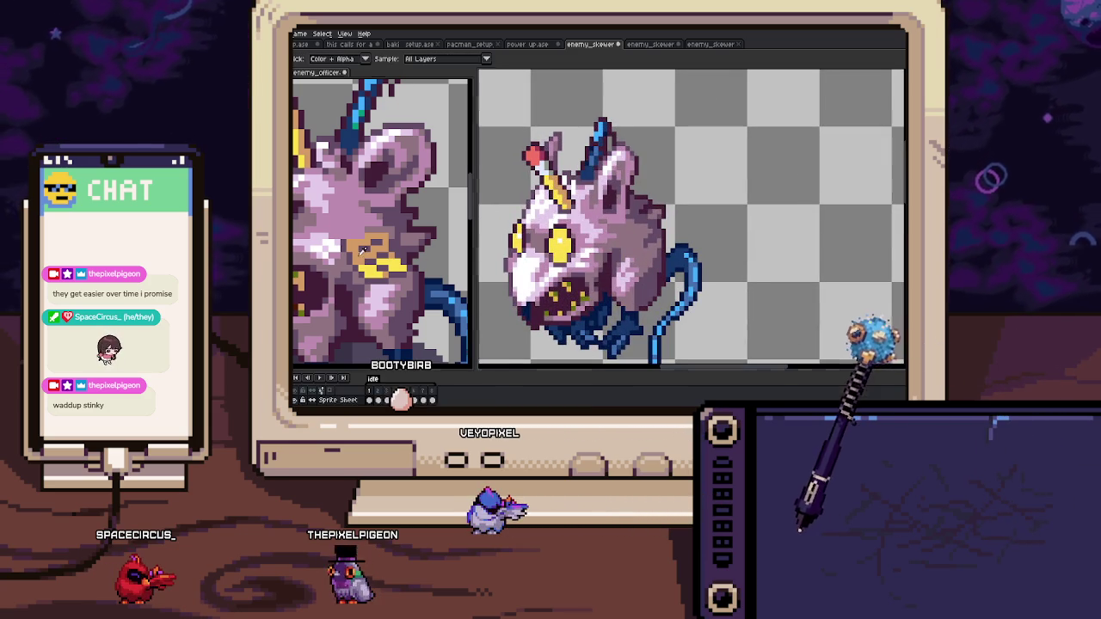
pyautogui.moveTo(688, 215); pyautogui.dragTo(658, 189)
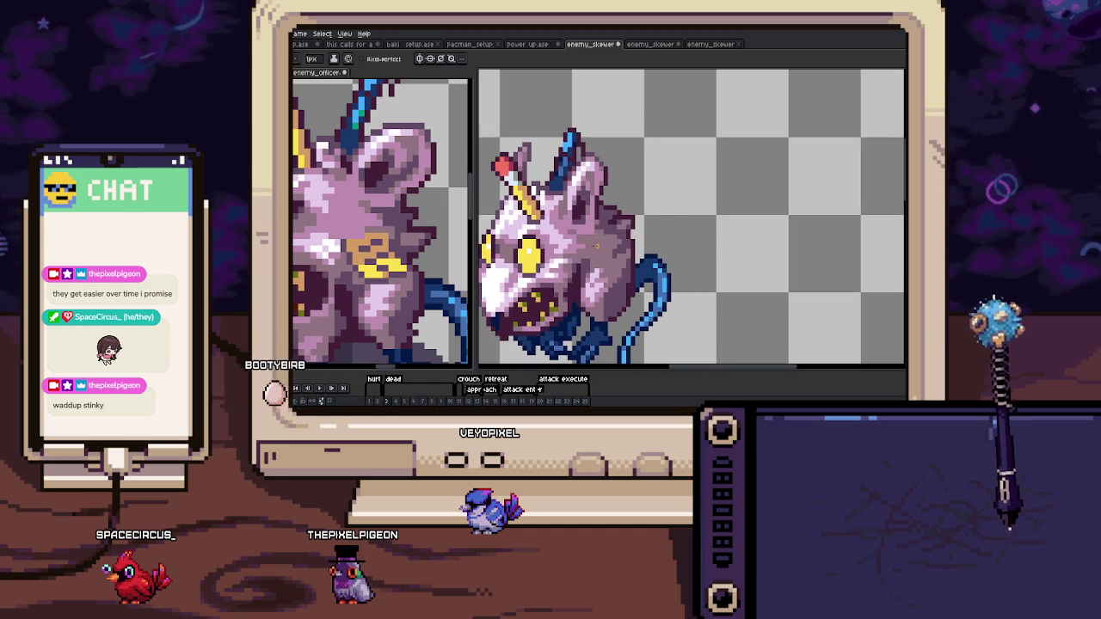
pyautogui.press('Right')
pyautogui.press('Left')
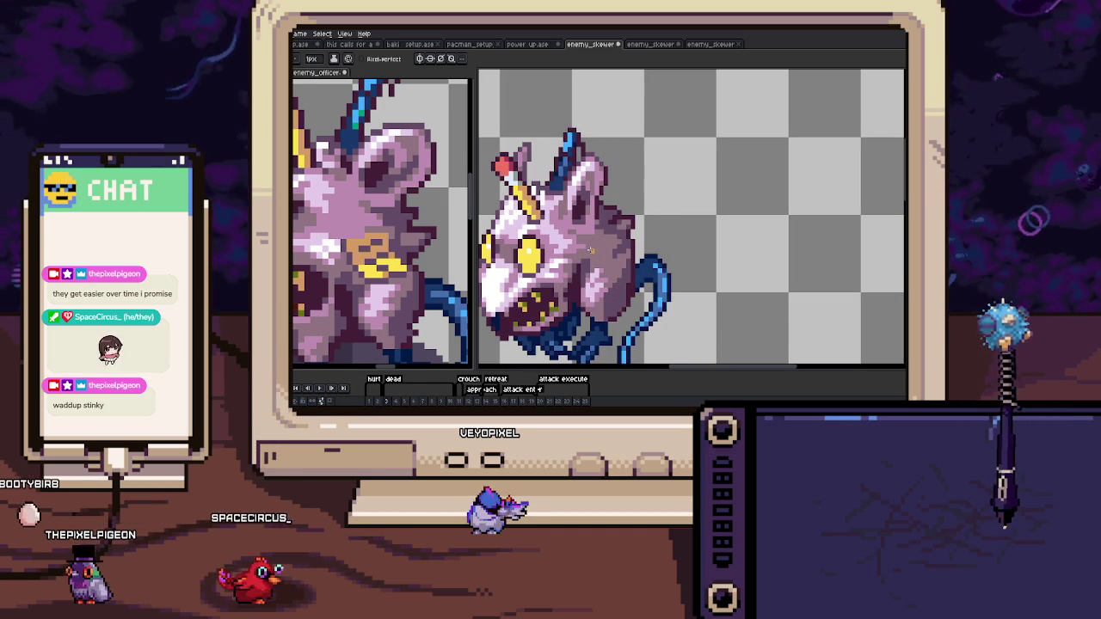
# Sketch the badge outline in tan and add dark purple details inside it.
pyautogui.moveTo(614, 264); pyautogui.dragTo(603, 245)
pyautogui.scroll(2, 602, 258)
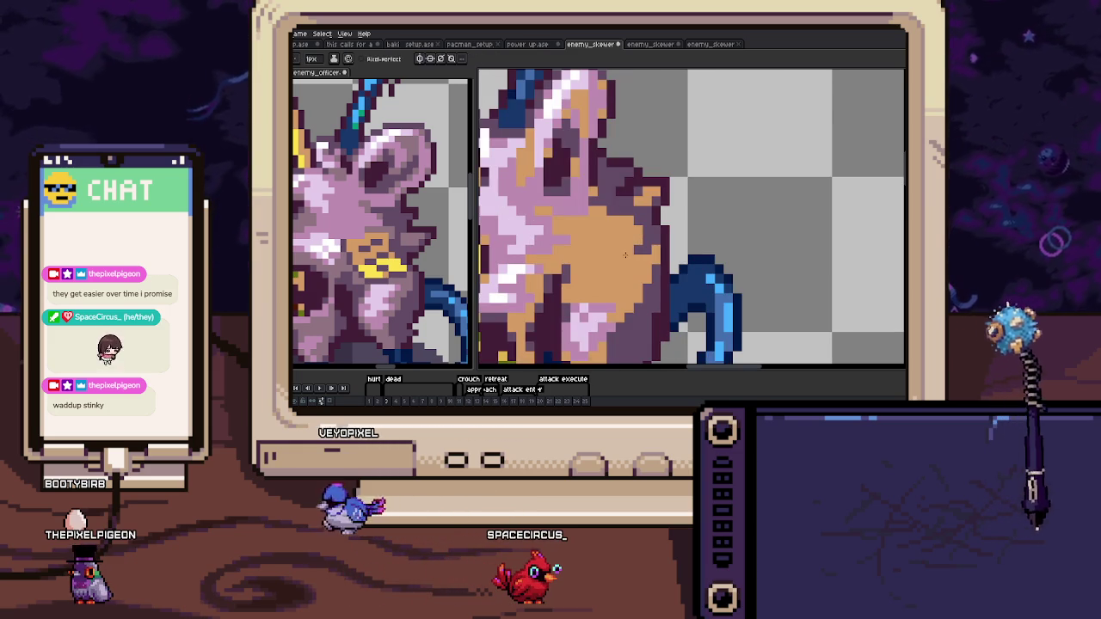
pyautogui.press('g')
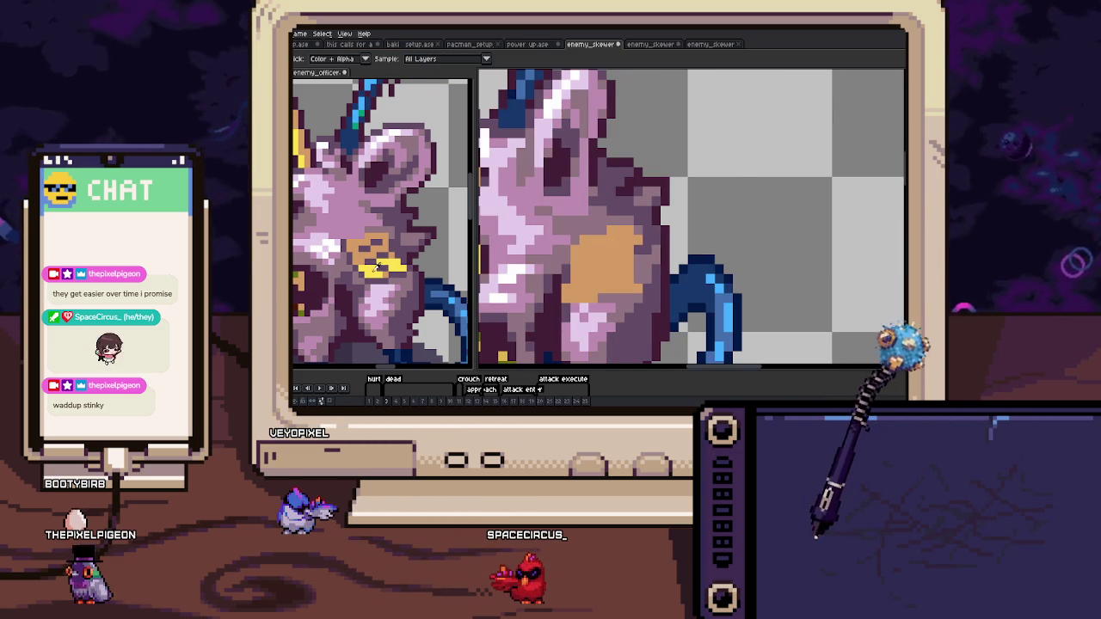
pyautogui.scroll(1, 568, 283)
pyautogui.scroll(1, 590, 293)
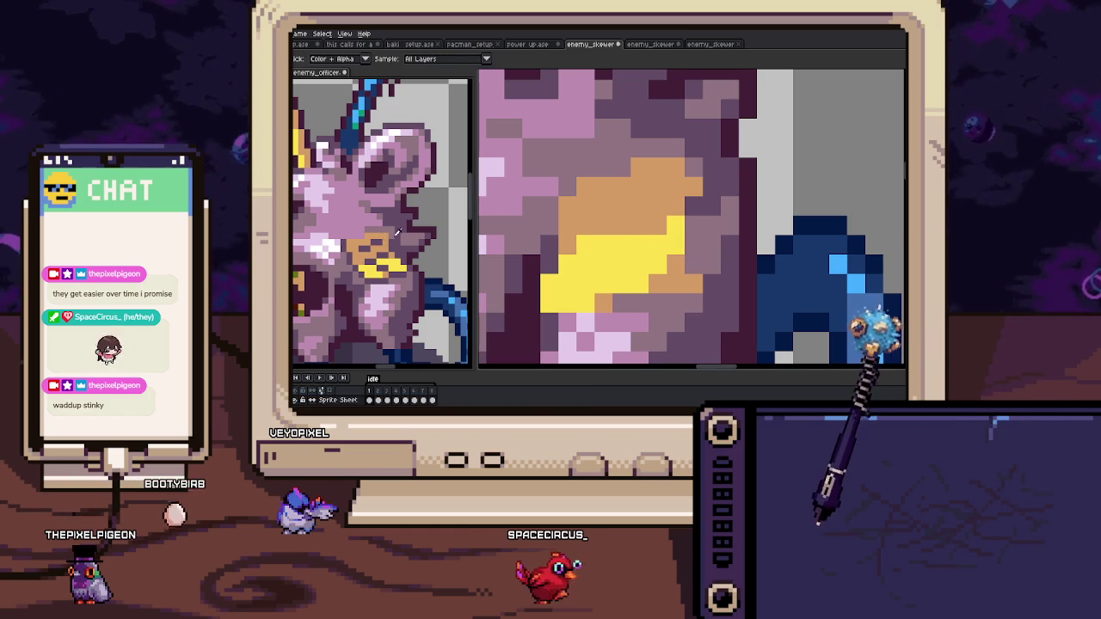
pyautogui.moveTo(585, 206); pyautogui.dragTo(621, 206)
pyautogui.moveTo(639, 188); pyautogui.dragTo(657, 188)
pyautogui.moveTo(585, 244); pyautogui.dragTo(621, 245)
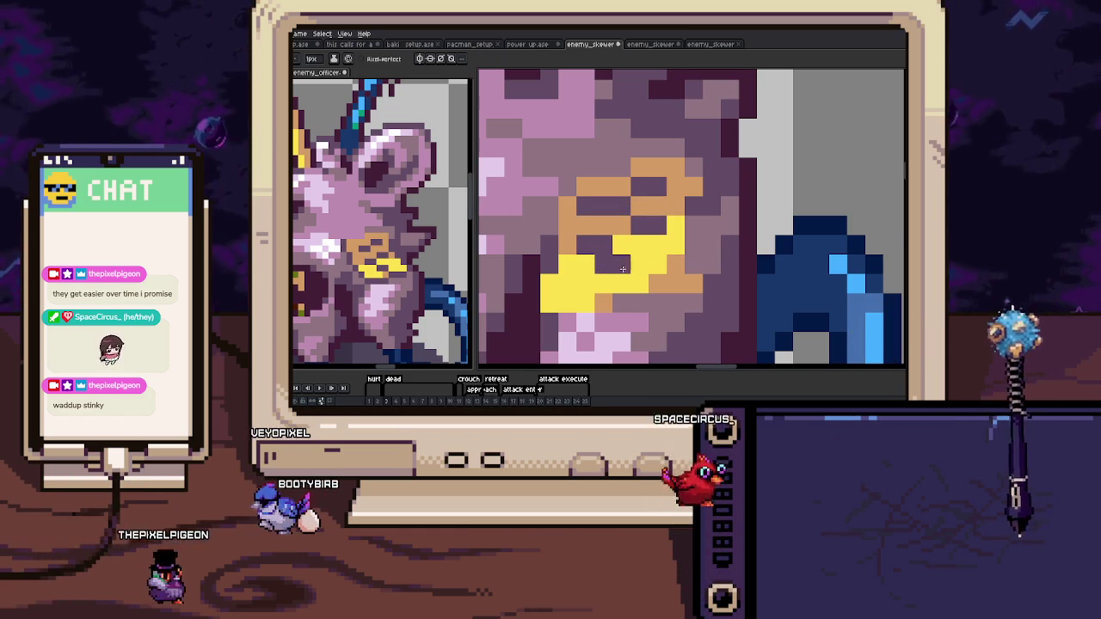
# Paint tan above the yellow band and over the badge's left part.
pyautogui.scroll(-1, 641, 264)
pyautogui.scroll(-4, 641, 264)
pyautogui.scroll(4, 640, 249)
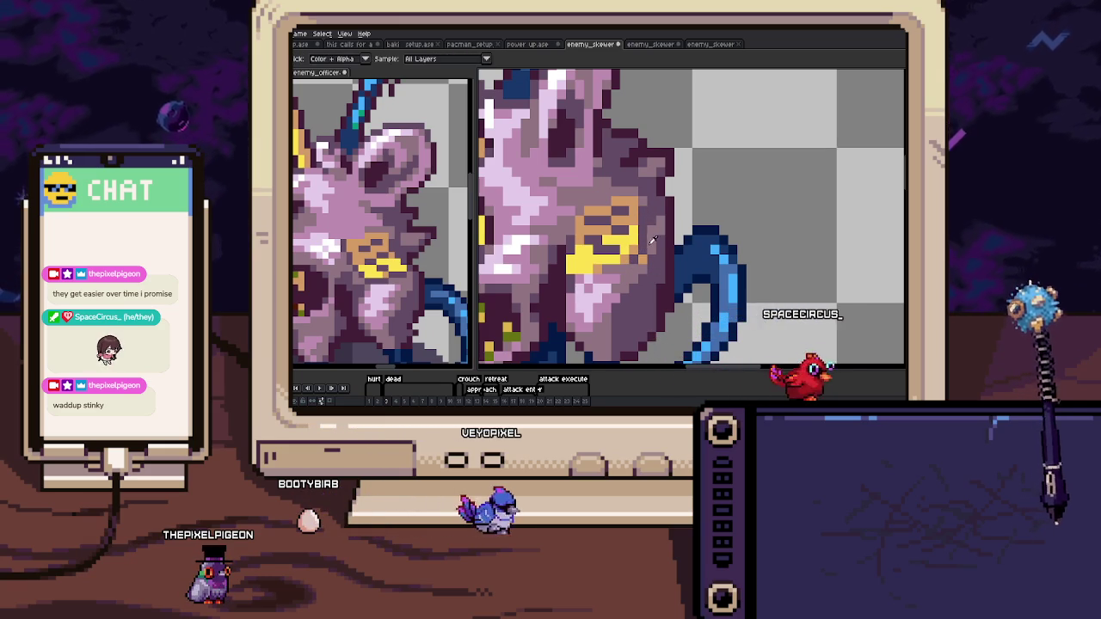
pyautogui.scroll(-4, 642, 257)
pyautogui.scroll(4, 644, 272)
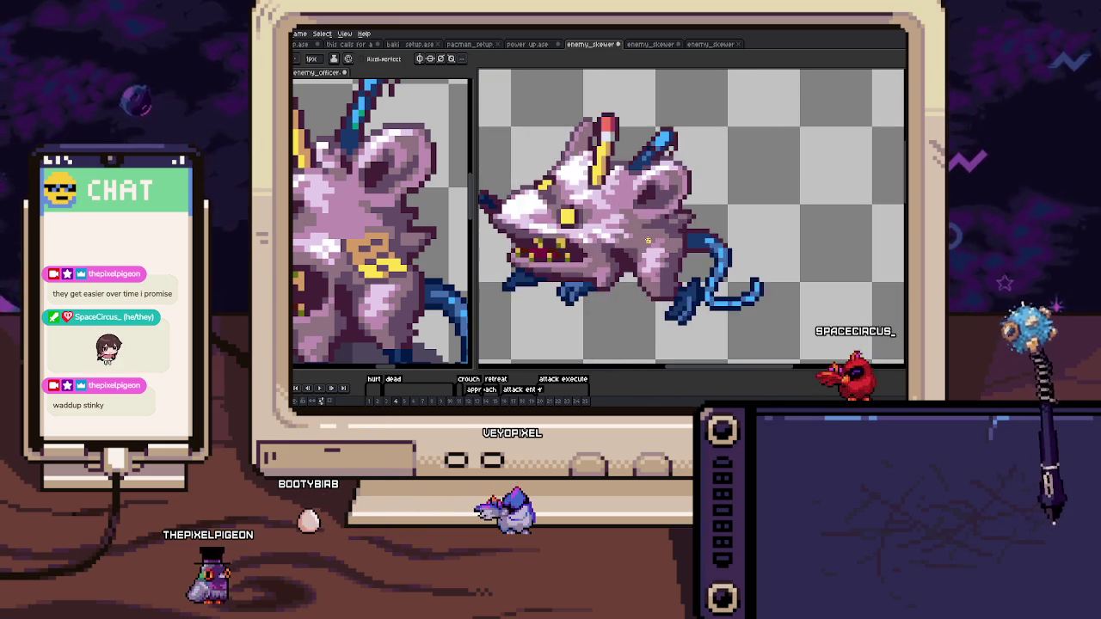
pyautogui.scroll(3, 614, 240)
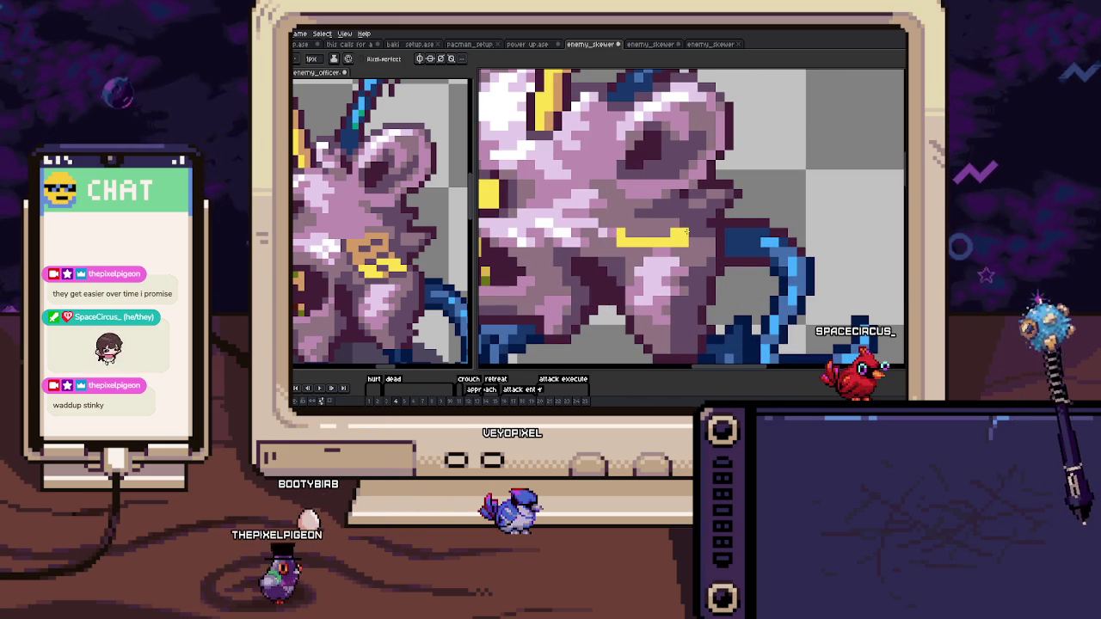
pyautogui.scroll(-4, 613, 221)
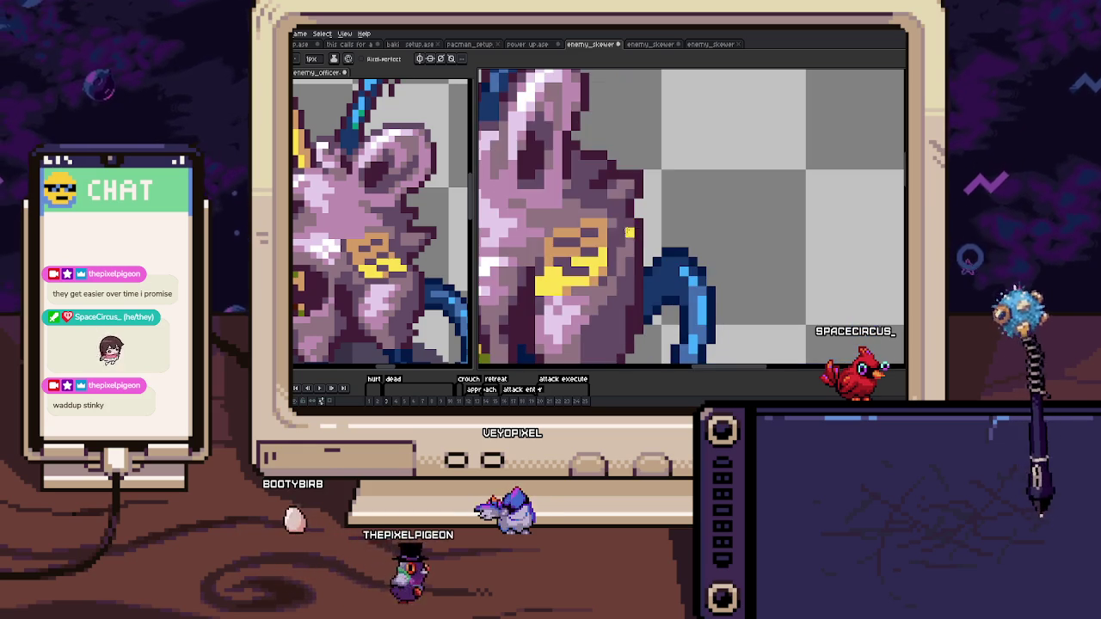
pyautogui.scroll(4, 613, 222)
pyautogui.moveTo(608, 222)
pyautogui.mouseDown()
pyautogui.moveTo(661, 224)
pyautogui.moveTo(612, 232)
pyautogui.mouseUp()
pyautogui.press('i')
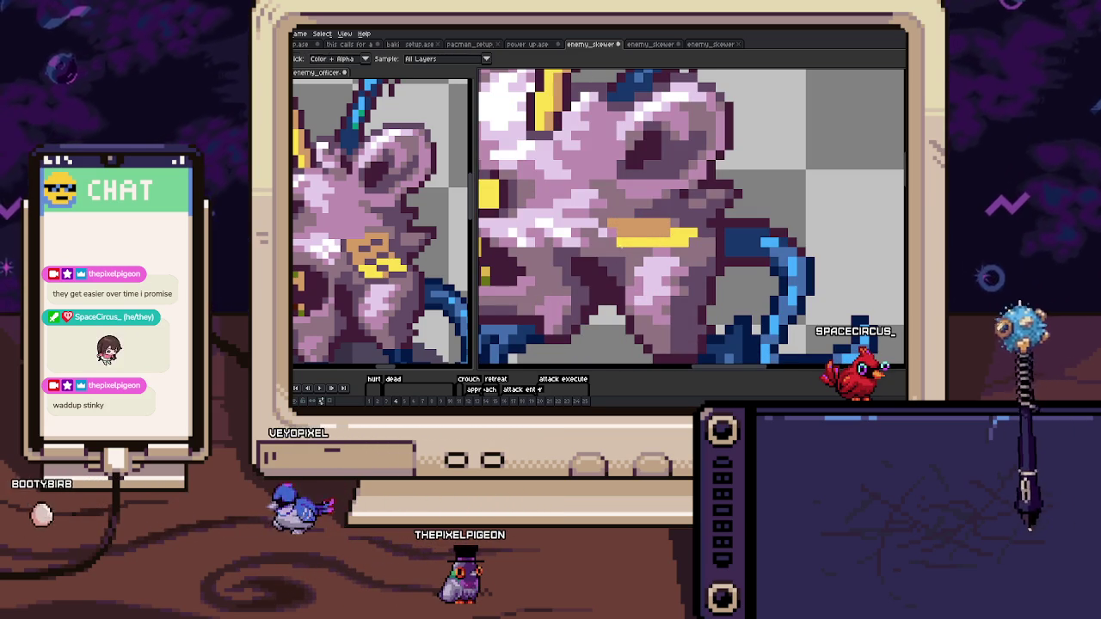
pyautogui.press('b')
pyautogui.moveTo(612, 239); pyautogui.dragTo(643, 231)
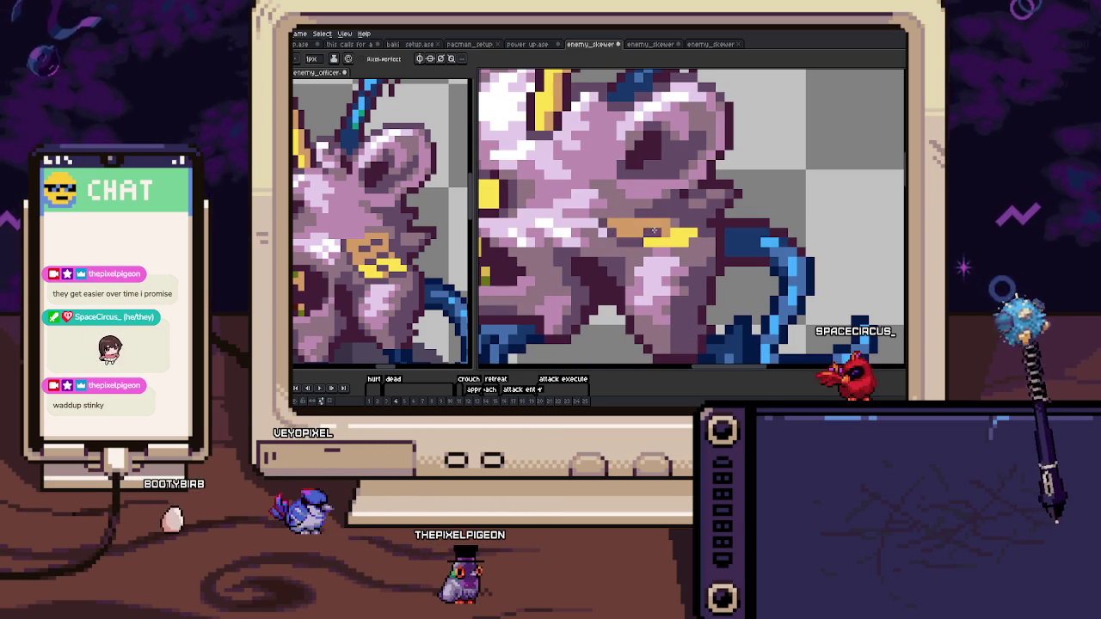
pyautogui.scroll(-3, 633, 224)
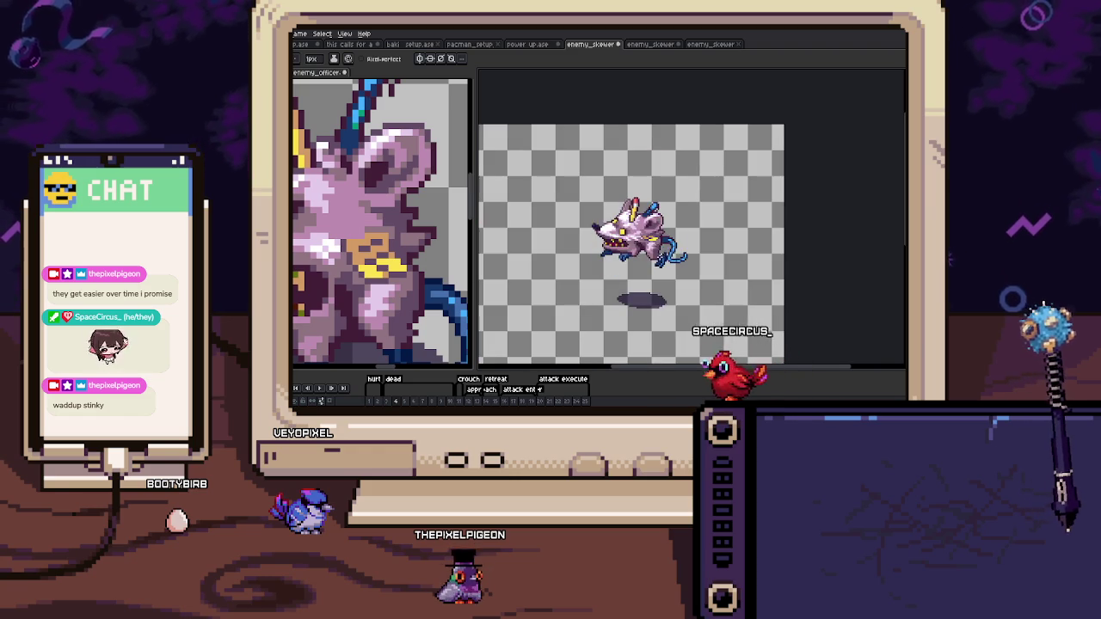
# On the previous frame, paint yellow badge pixels on the rat's body and add a tan pixel.
pyautogui.scroll(3, 658, 250)
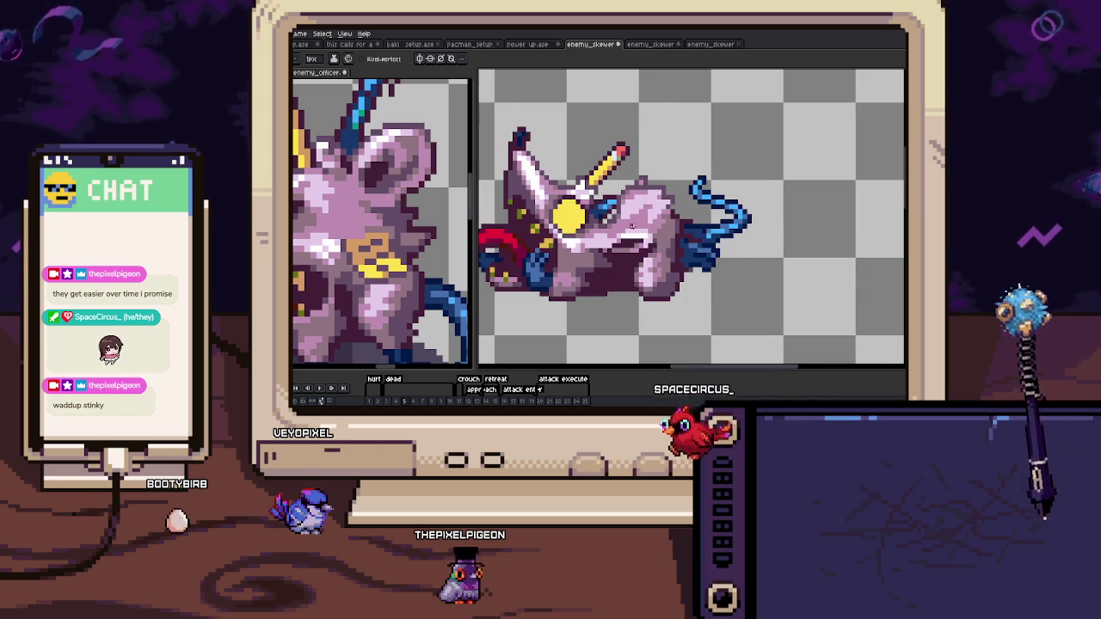
pyautogui.press('Left')
pyautogui.press('Left')
pyautogui.scroll(3, 651, 211)
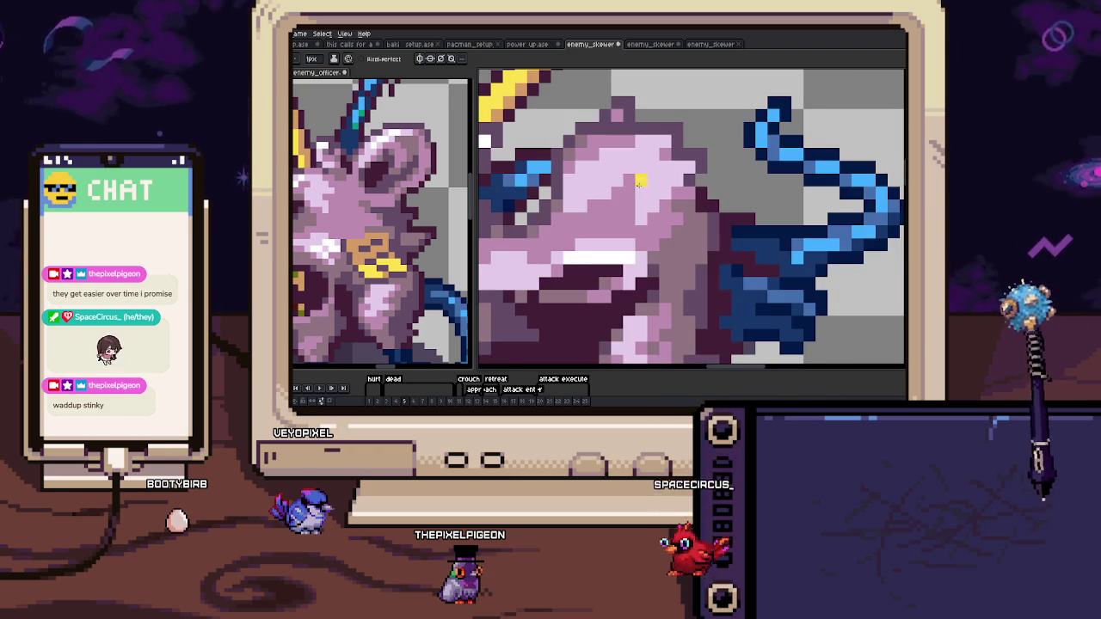
pyautogui.moveTo(609, 211); pyautogui.dragTo(640, 189)
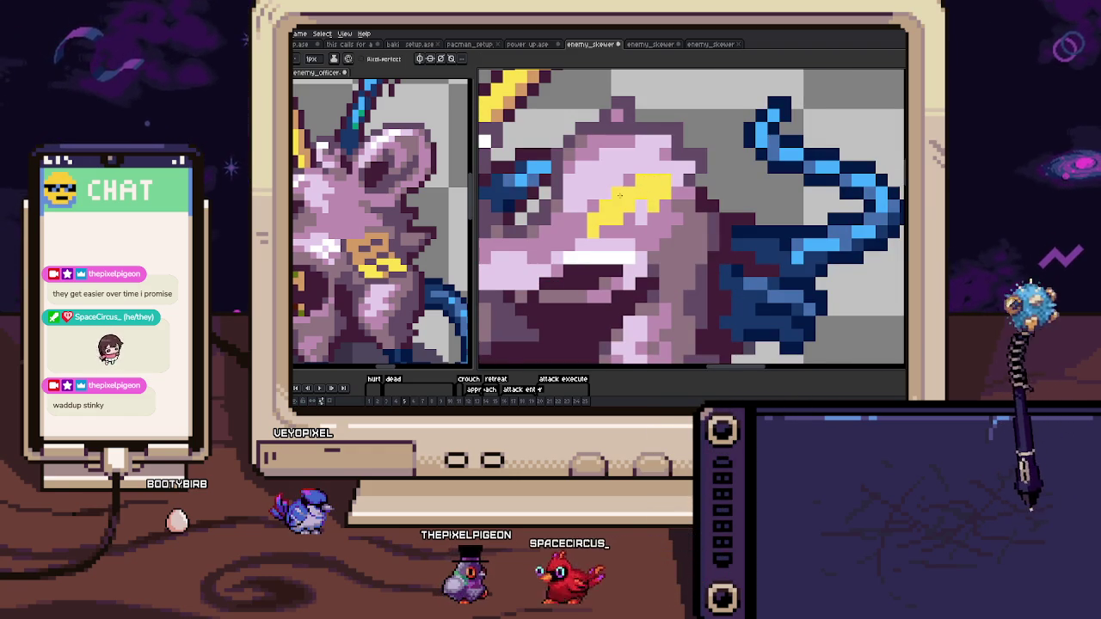
pyautogui.press('Right')
pyautogui.press('Left')
pyautogui.click(613, 222)
pyautogui.scroll(-5, 694, 269)
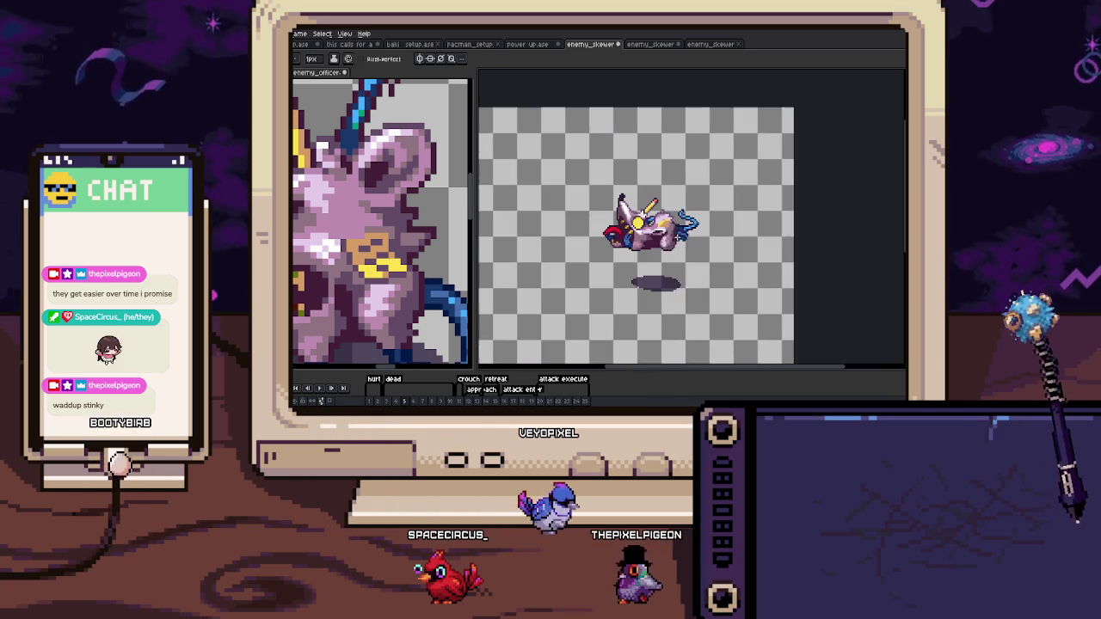
pyautogui.scroll(5, 653, 235)
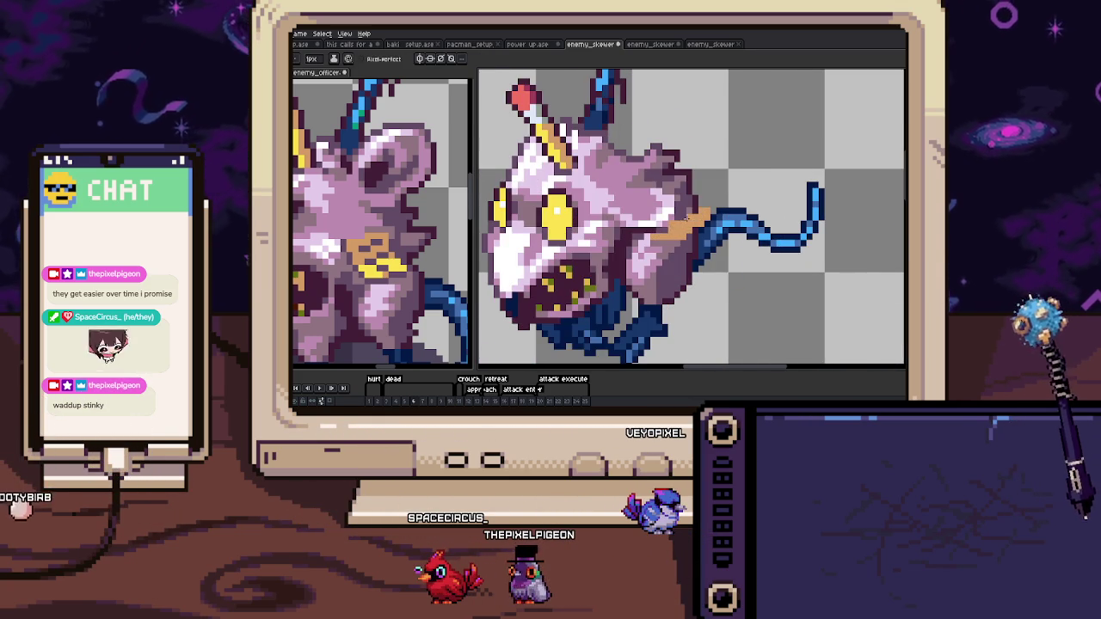
pyautogui.scroll(1, 684, 220)
pyautogui.scroll(-2, 660, 227)
pyautogui.scroll(2, 671, 234)
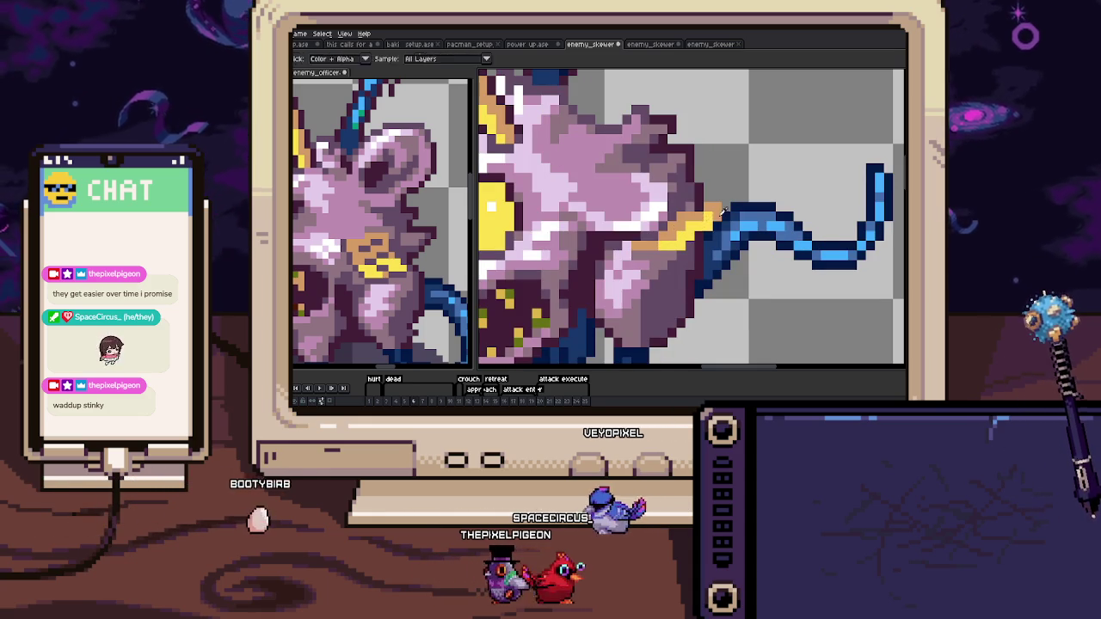
pyautogui.scroll(-4, 692, 228)
pyautogui.scroll(2, 679, 258)
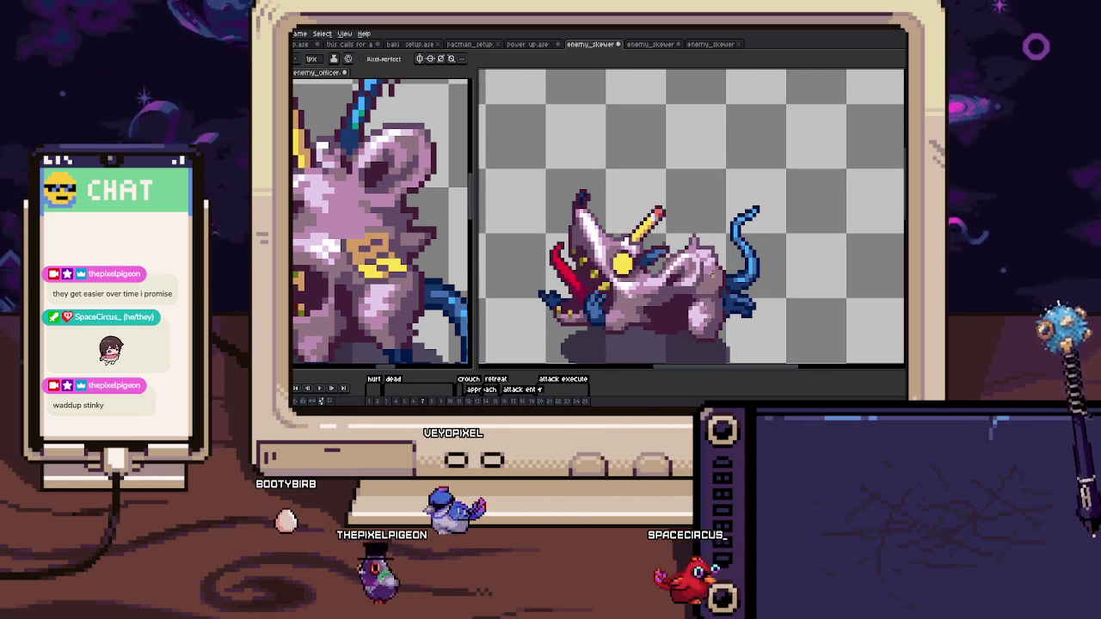
# Paint tan shading onto the badge on the lying-down rat's body.
pyautogui.scroll(2, 699, 277)
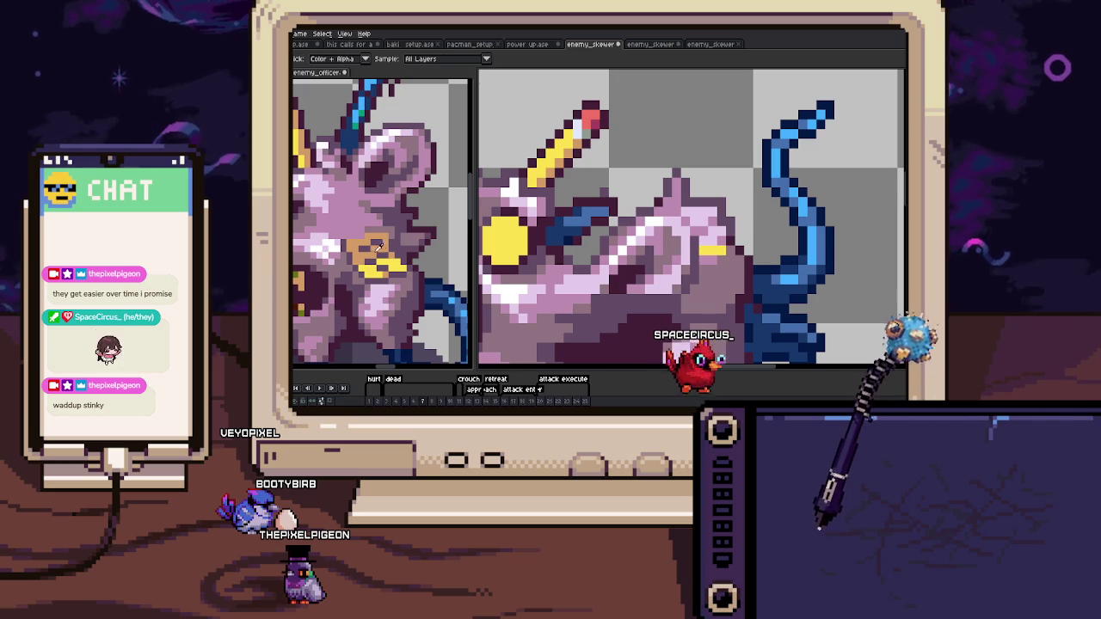
pyautogui.moveTo(725, 259); pyautogui.dragTo(700, 287)
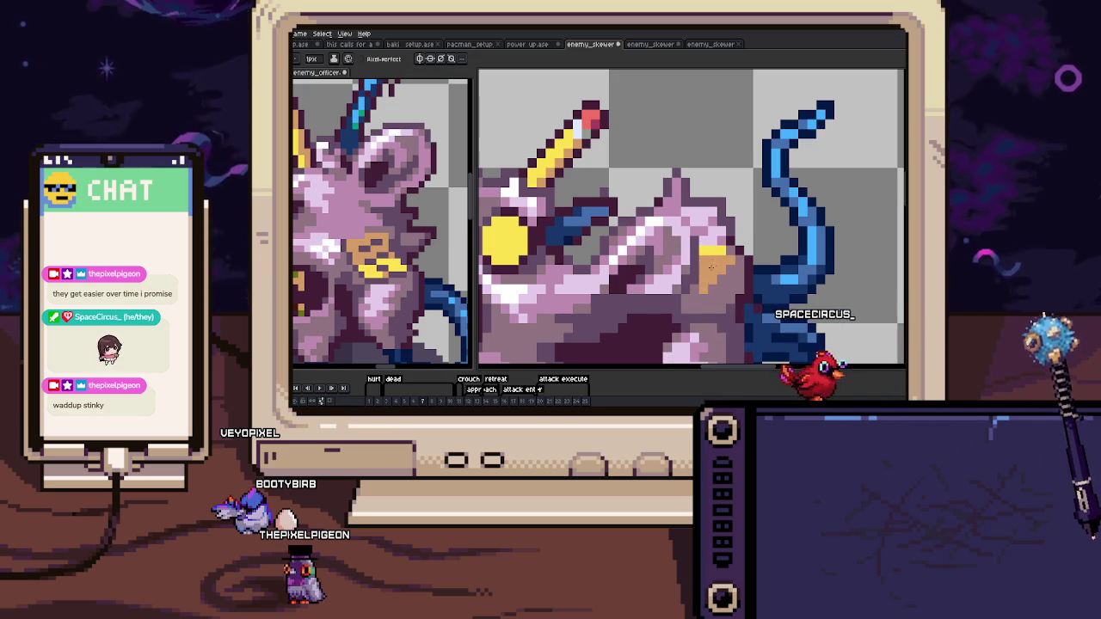
pyautogui.scroll(1, 724, 247)
pyautogui.scroll(-3, 724, 257)
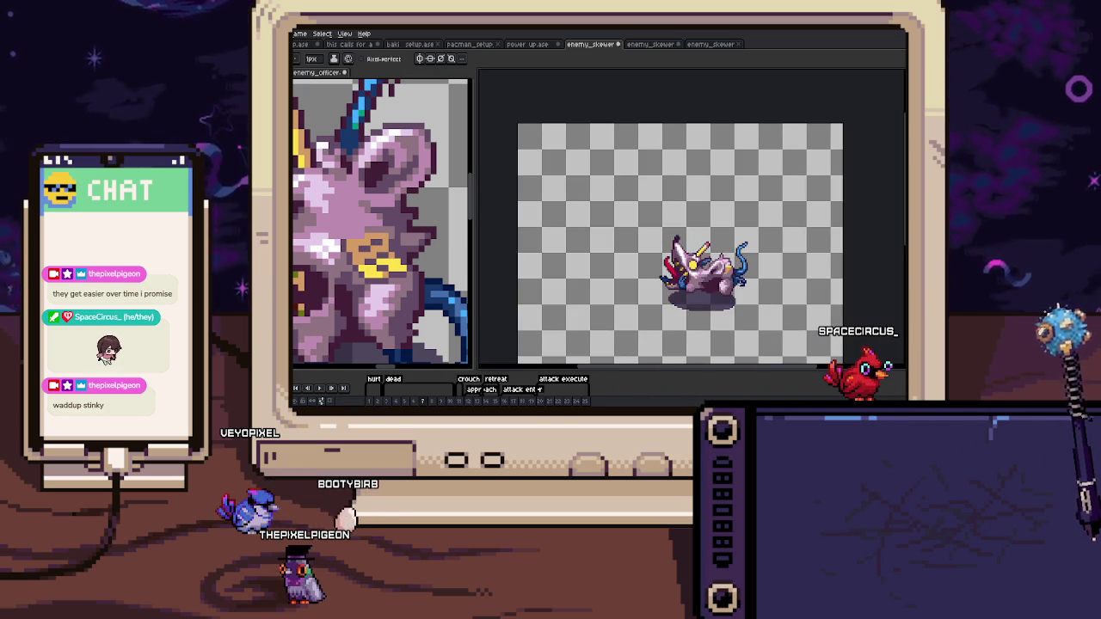
pyautogui.scroll(3, 745, 281)
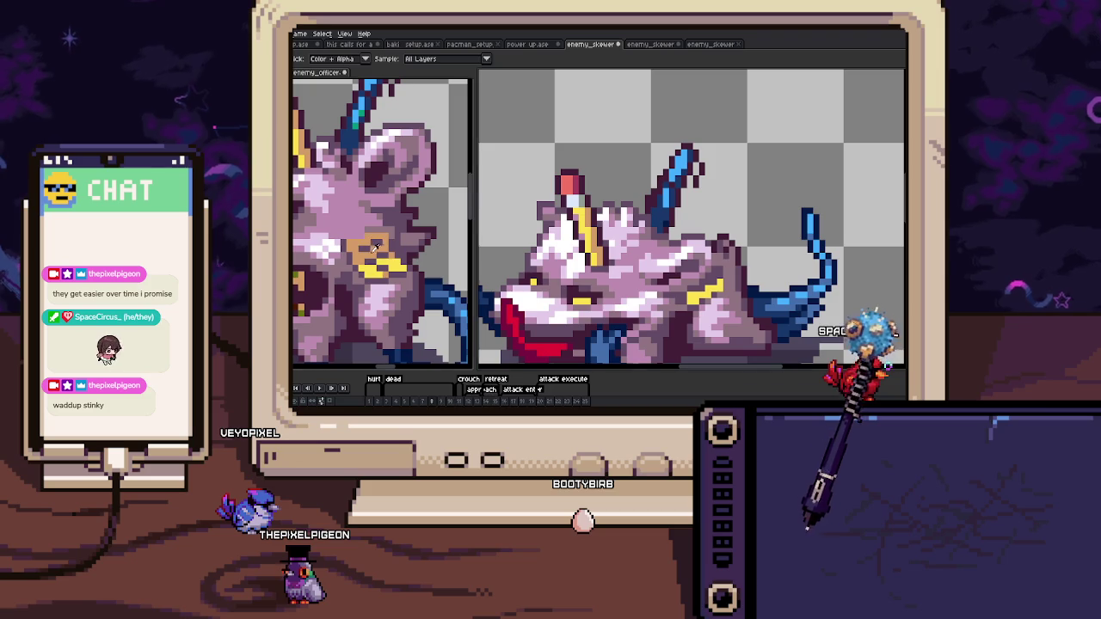
pyautogui.scroll(3, 657, 286)
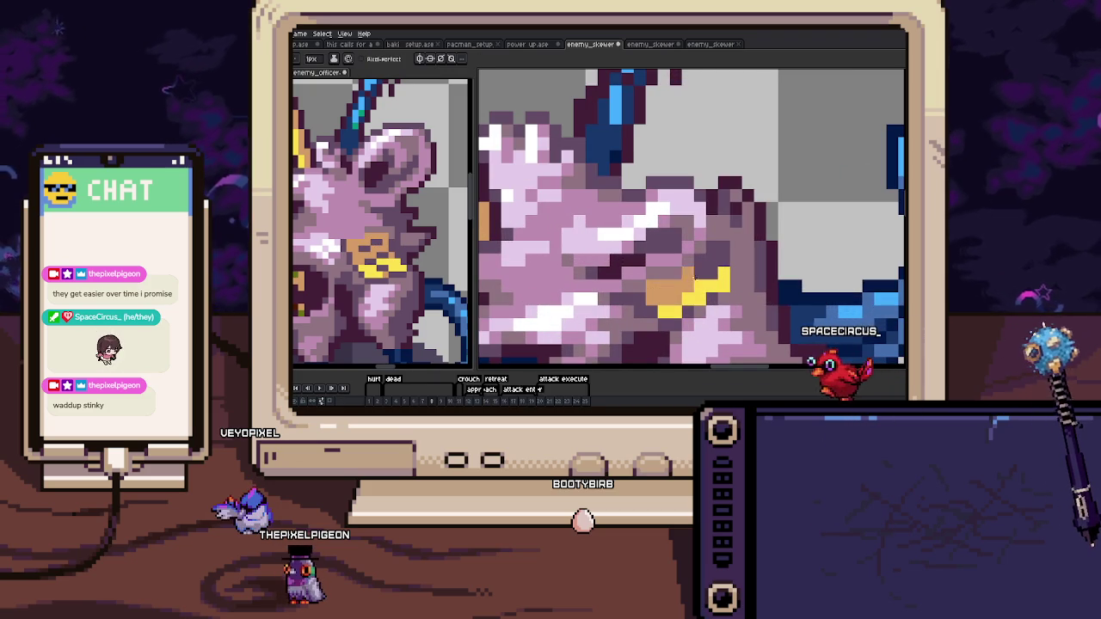
# Paint the yellow chevron part of the badge onto the rat's body.
pyautogui.moveTo(700, 273); pyautogui.dragTo(687, 244)
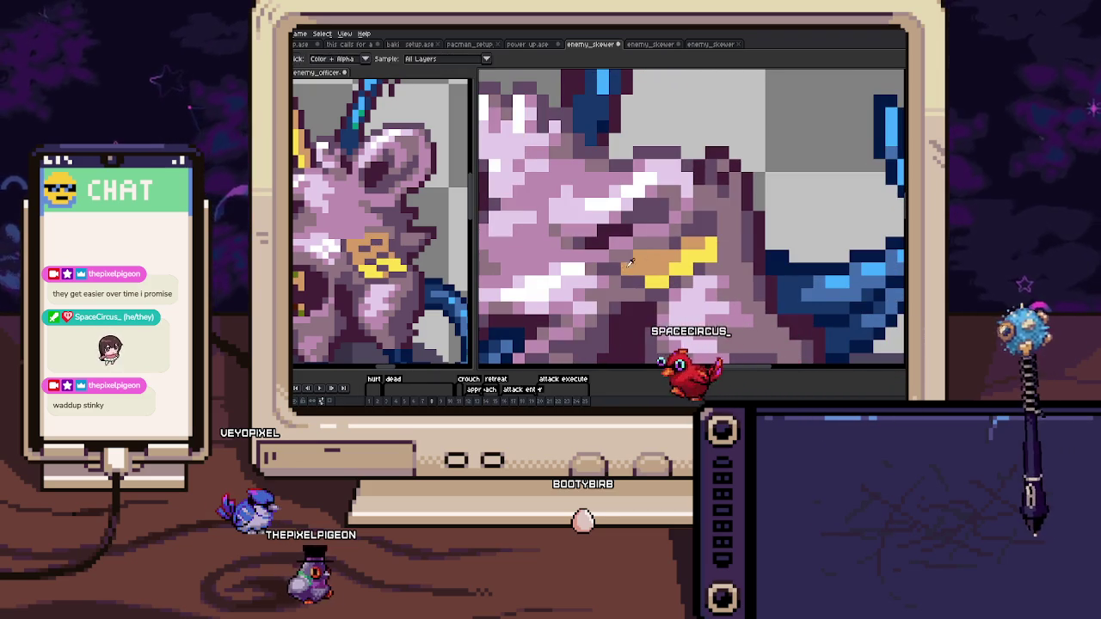
pyautogui.scroll(-3, 649, 269)
pyautogui.scroll(3, 636, 249)
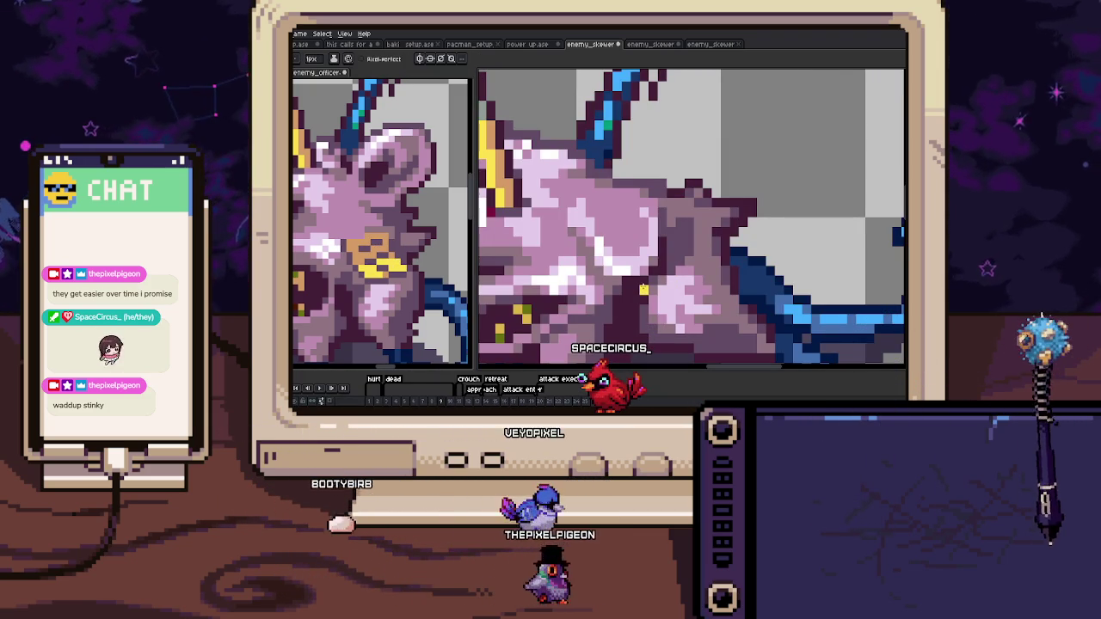
pyautogui.moveTo(643, 291); pyautogui.dragTo(689, 293)
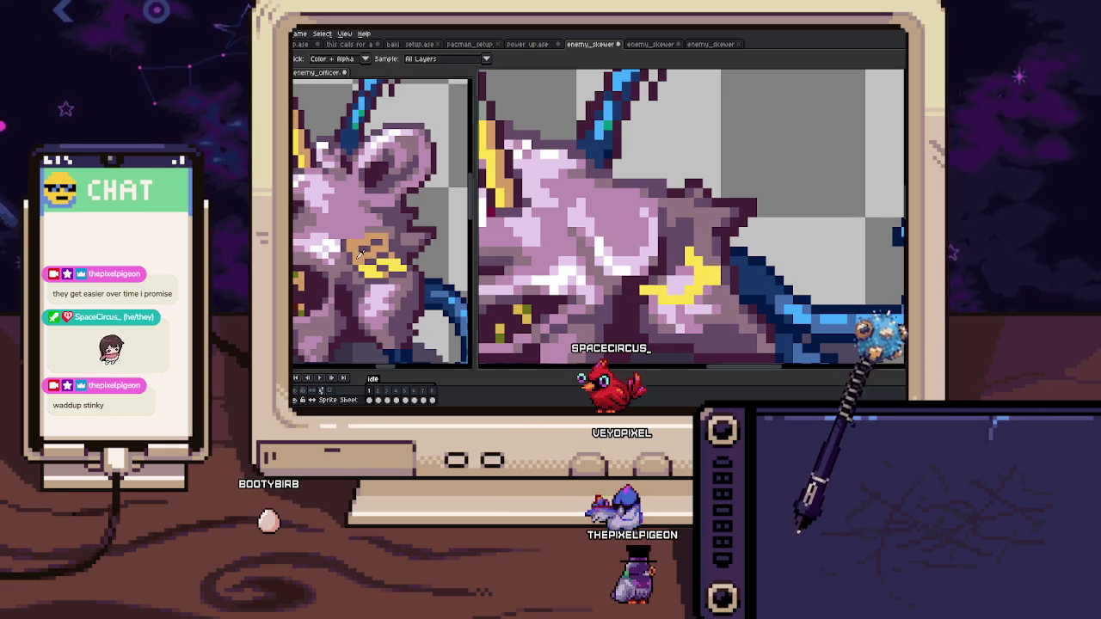
pyautogui.scroll(2, 653, 279)
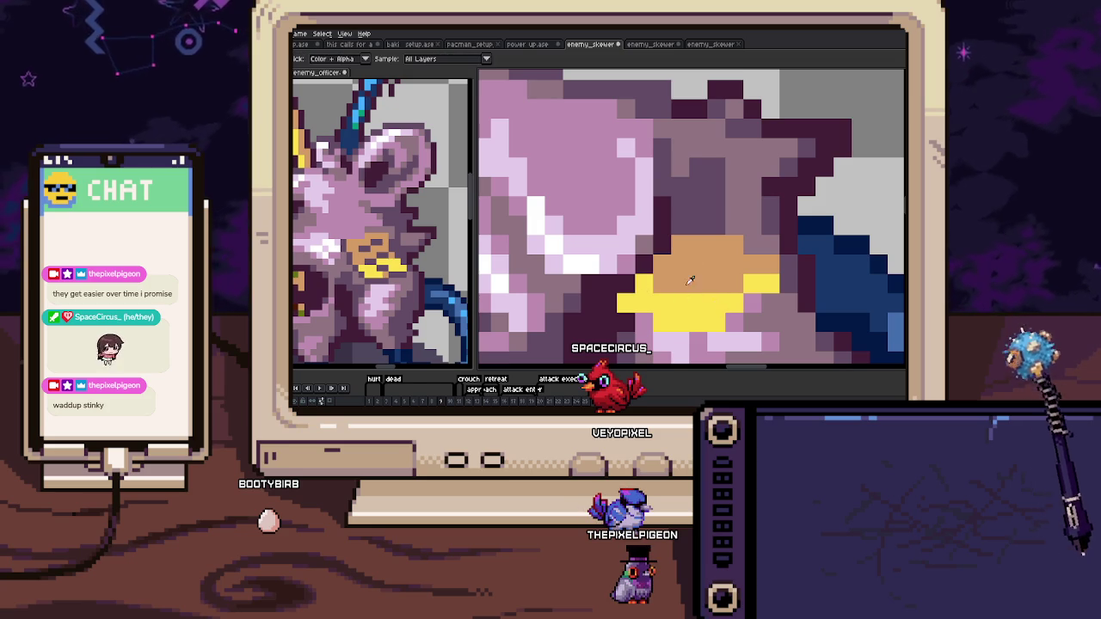
pyautogui.scroll(-2, 666, 324)
pyautogui.scroll(-3, 667, 310)
pyautogui.scroll(4, 669, 260)
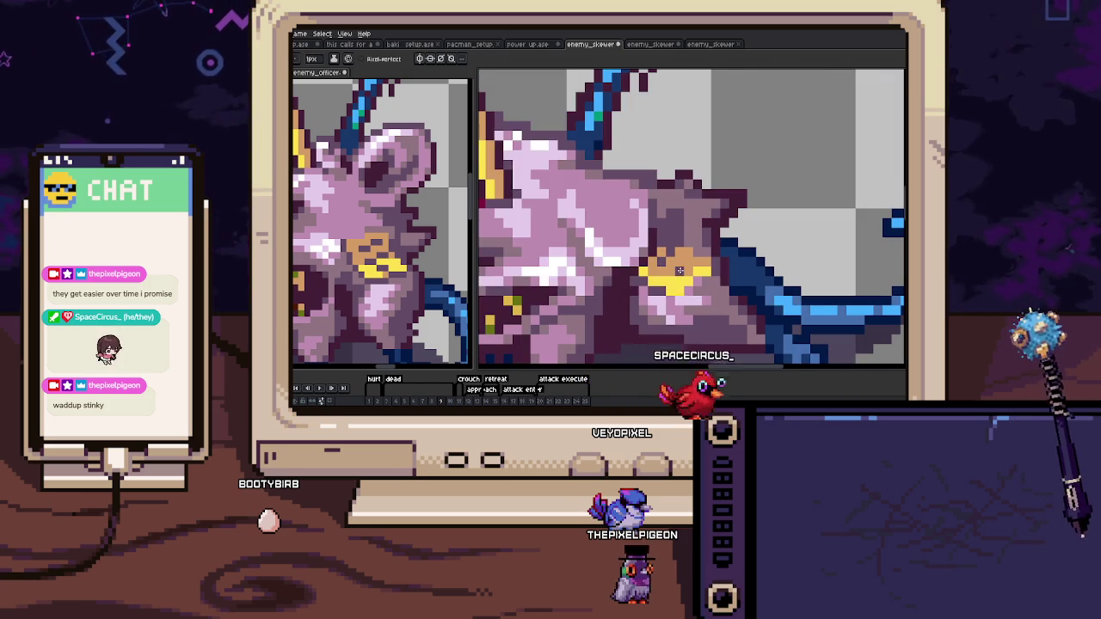
pyautogui.scroll(-2, 667, 279)
pyautogui.scroll(-2, 667, 279)
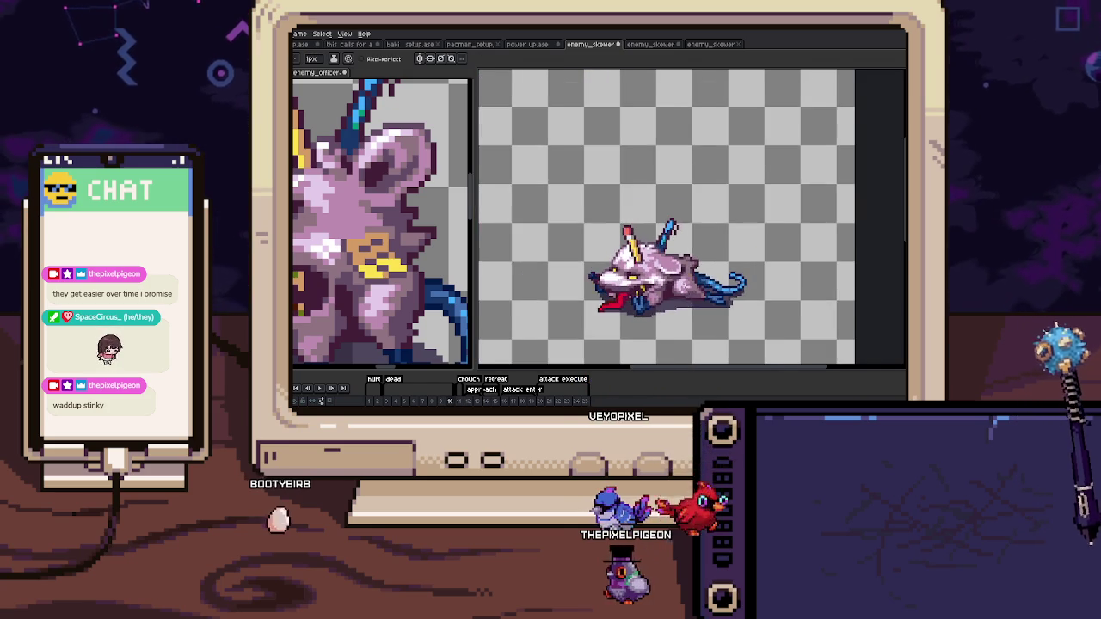
pyautogui.scroll(3, 667, 280)
pyautogui.scroll(3, 661, 290)
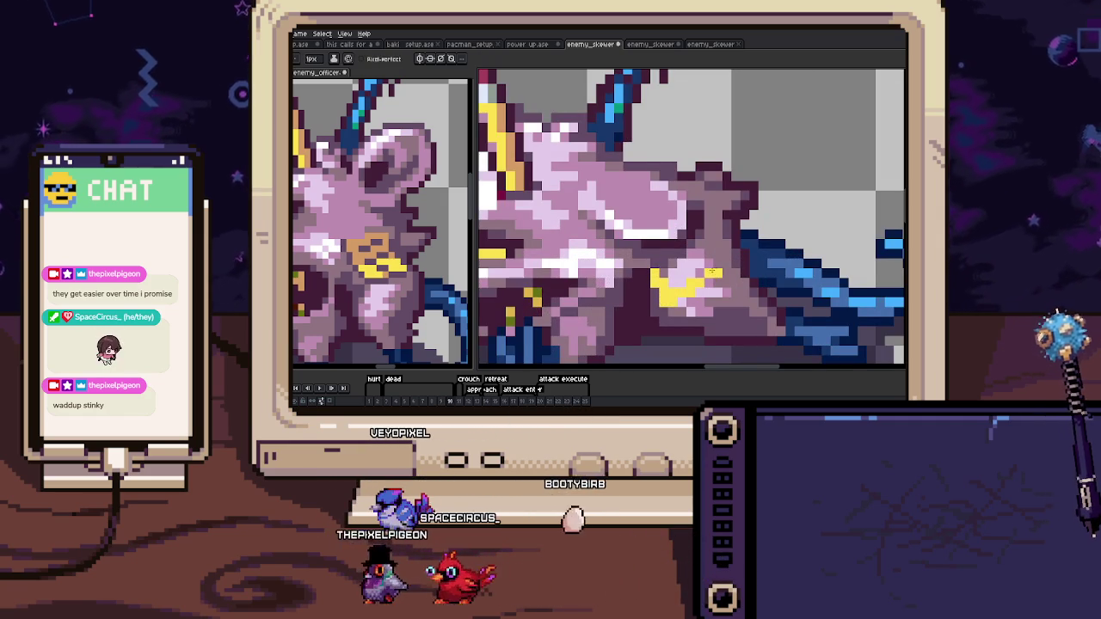
# Flip back and forth to check the badge, then advance to the next frame.
pyautogui.press(',')
pyautogui.press('.')
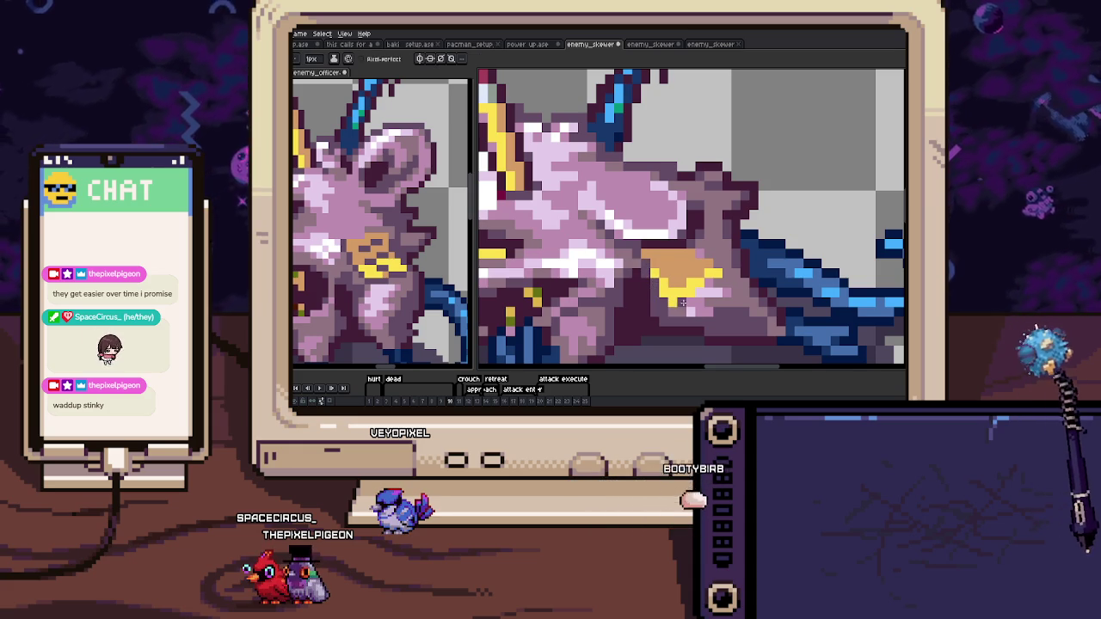
pyautogui.scroll(-3, 709, 284)
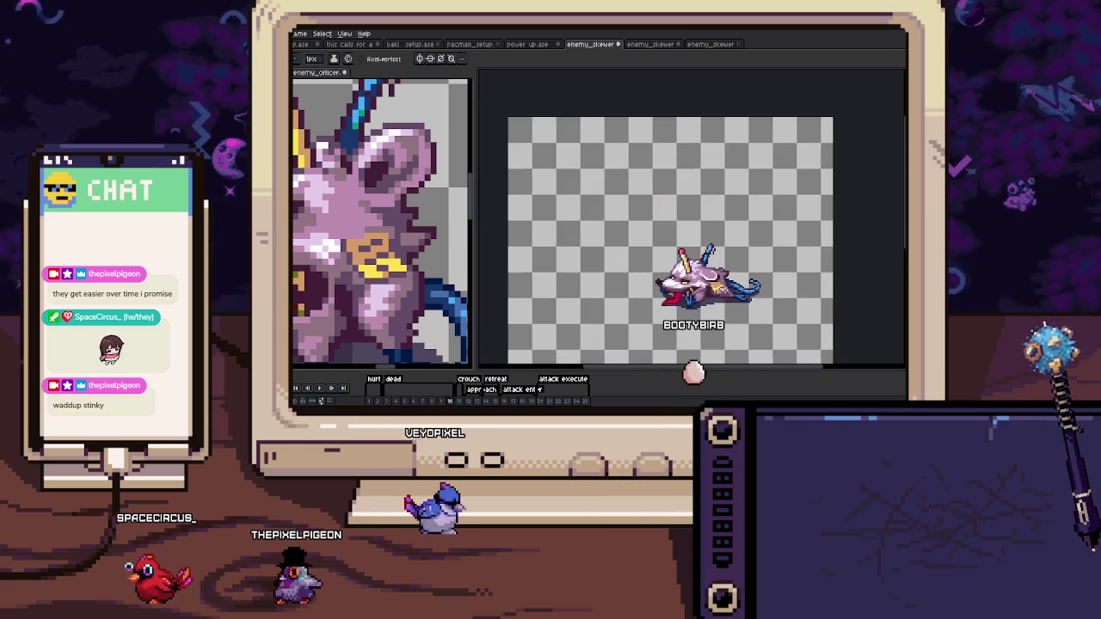
pyautogui.scroll(4, 651, 276)
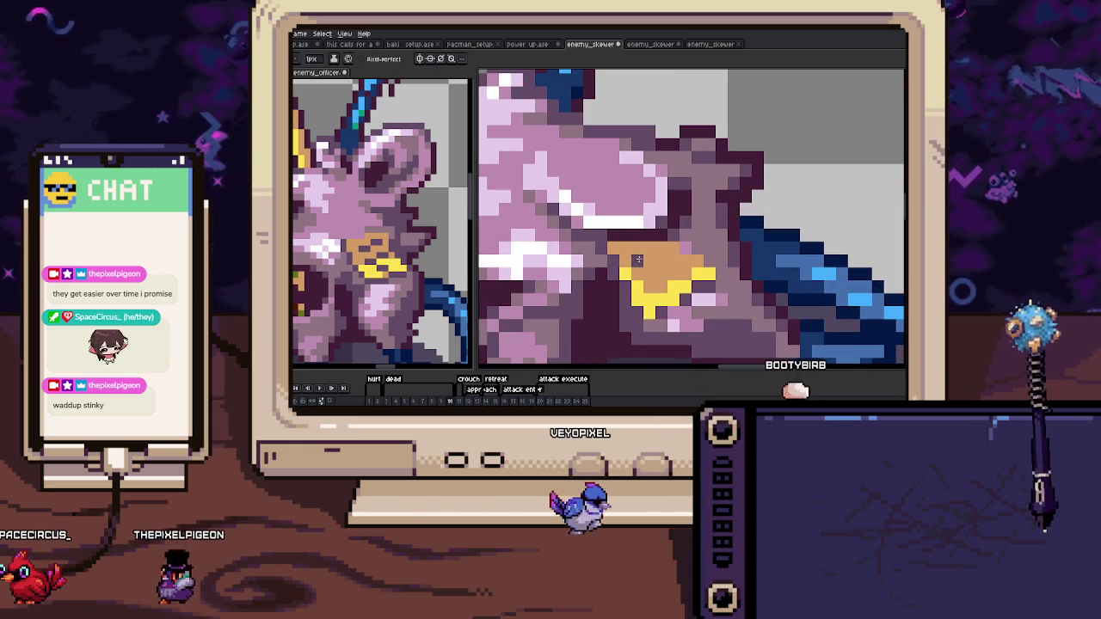
pyautogui.scroll(-4, 670, 273)
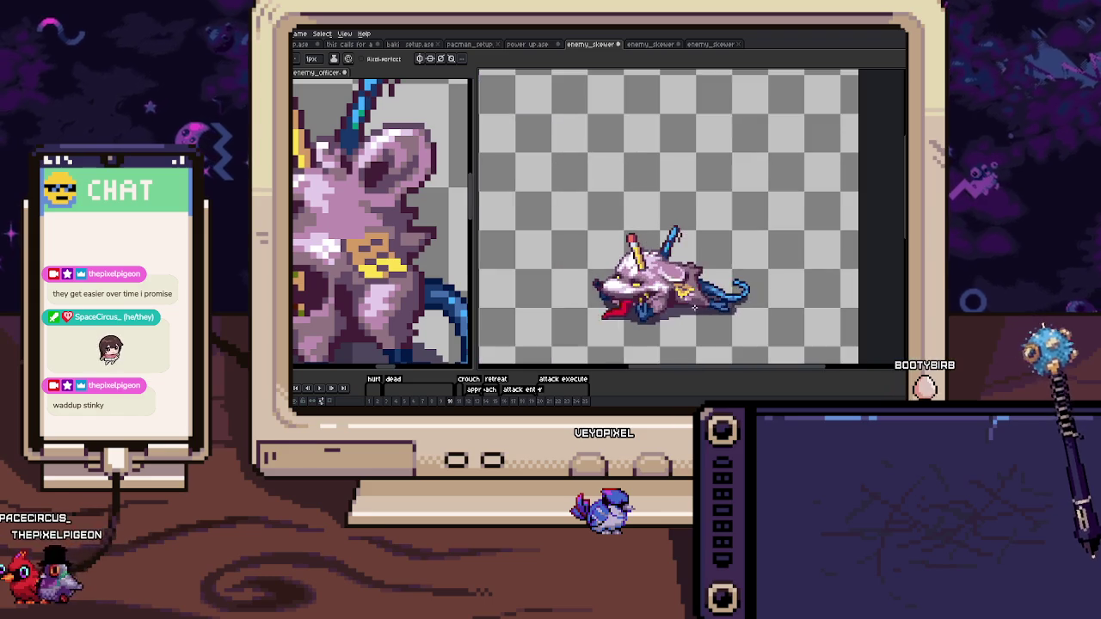
pyautogui.press('Return')
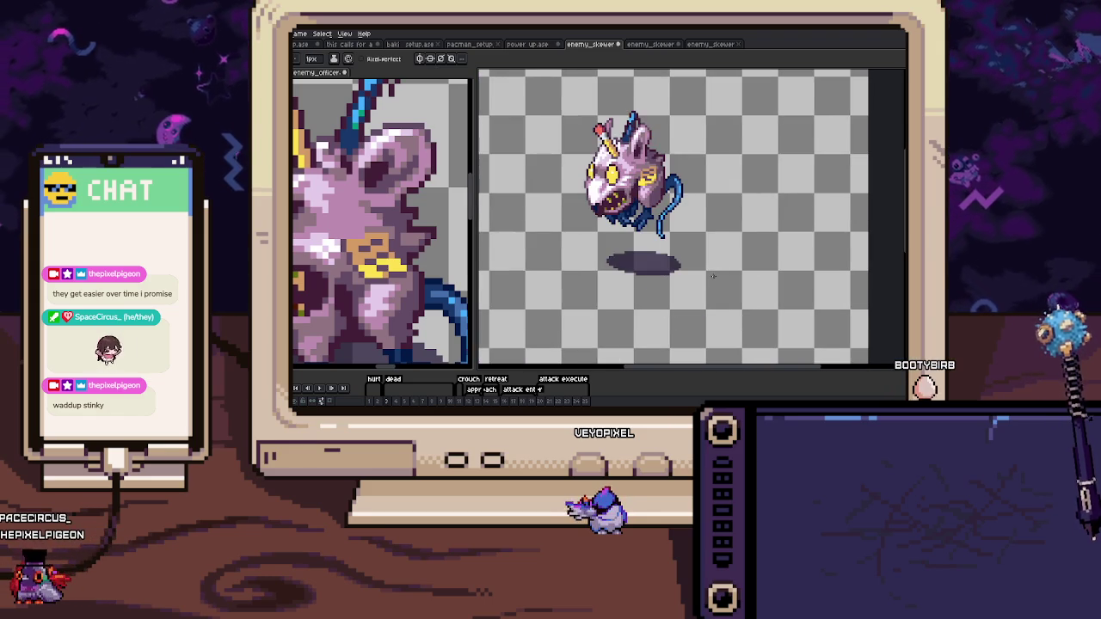
# On frame 11, copy the badge from the reference rat and place it on the body.
pyautogui.press('Right')
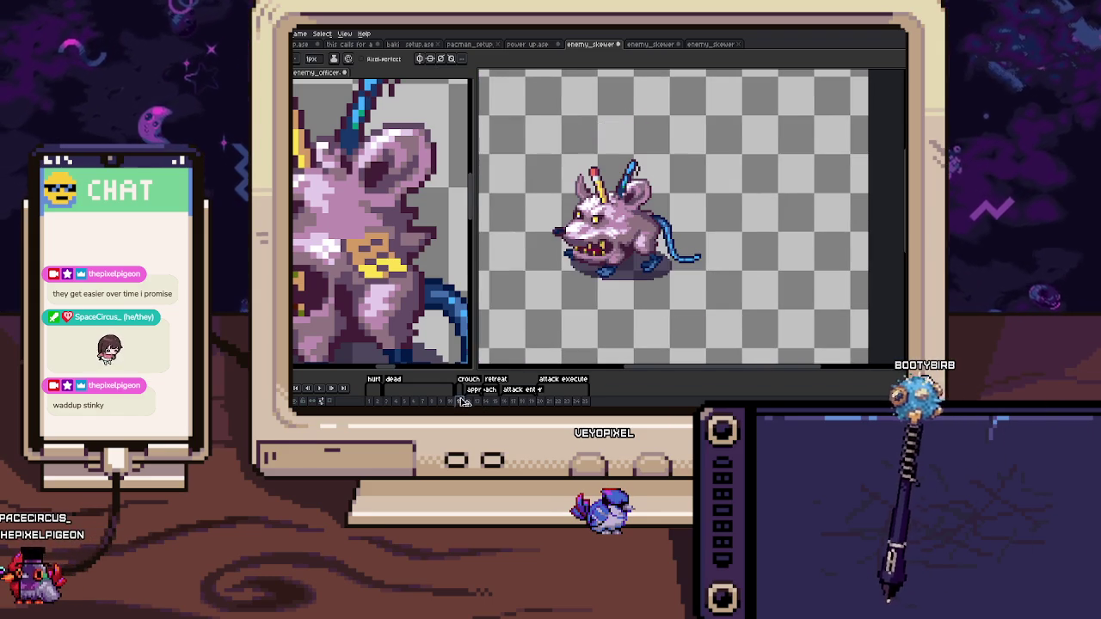
pyautogui.press('m')
pyautogui.moveTo(332, 225); pyautogui.dragTo(413, 281)
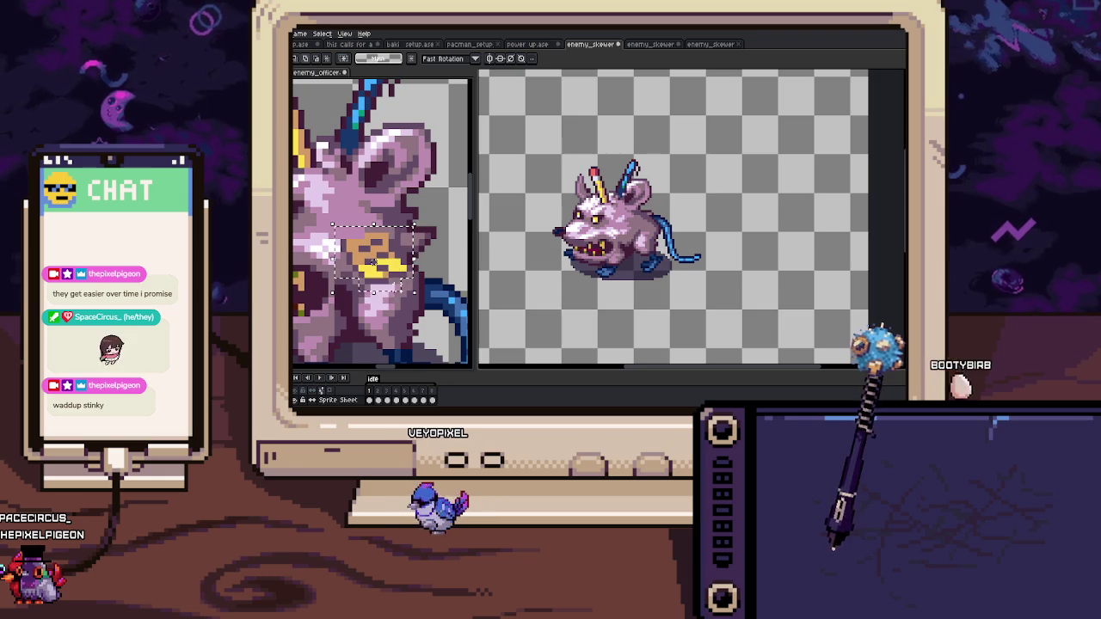
pyautogui.scroll(2, 632, 228)
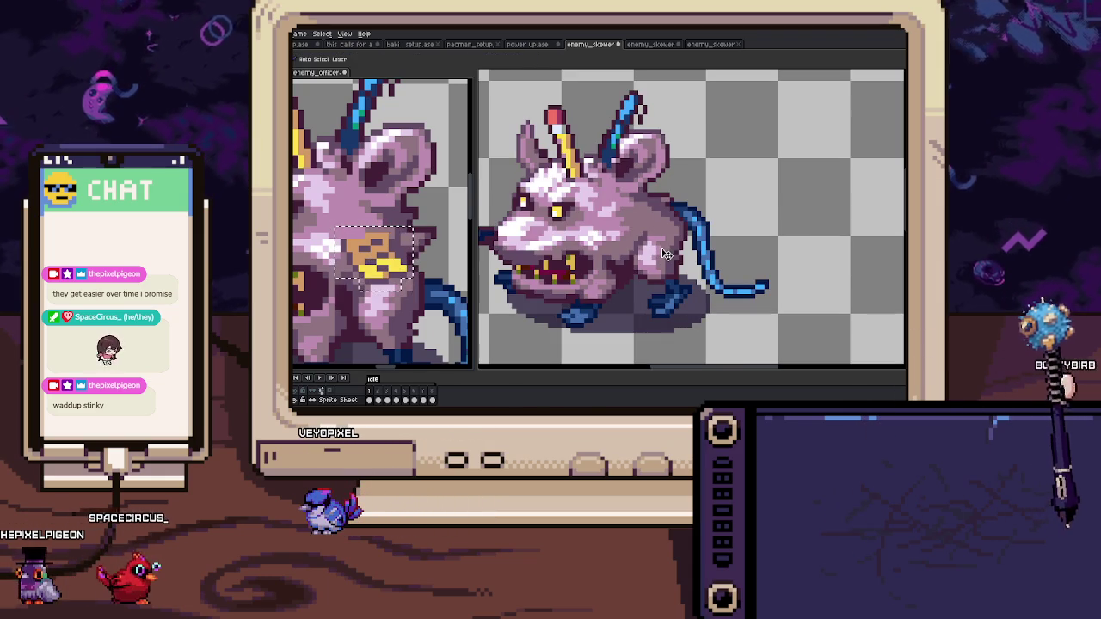
pyautogui.moveTo(665, 254); pyautogui.dragTo(668, 235)
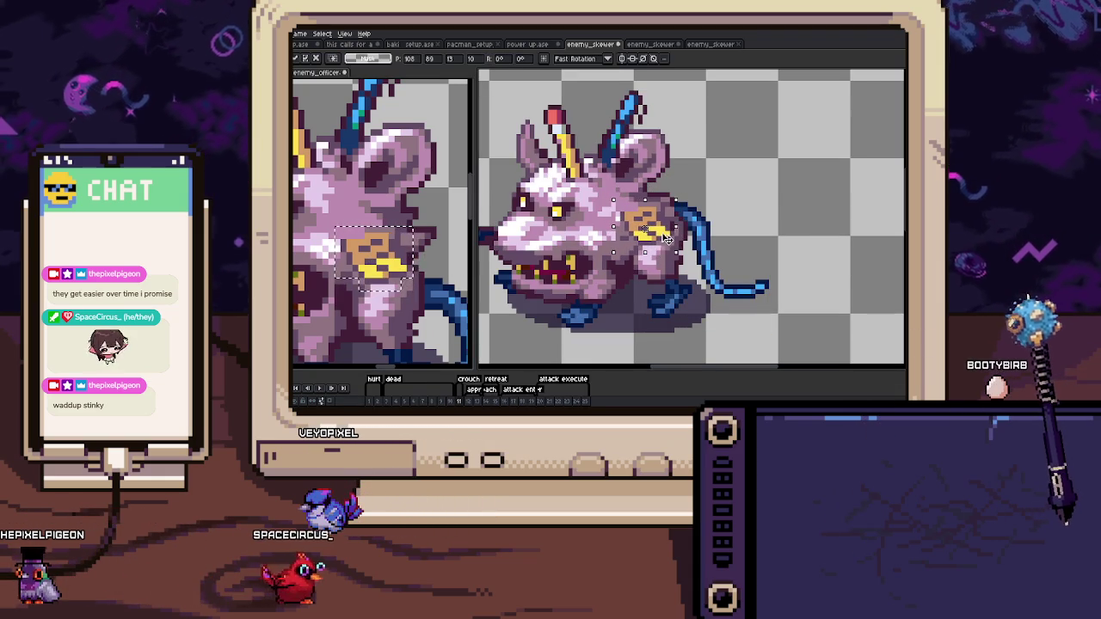
pyautogui.scroll(2, 667, 237)
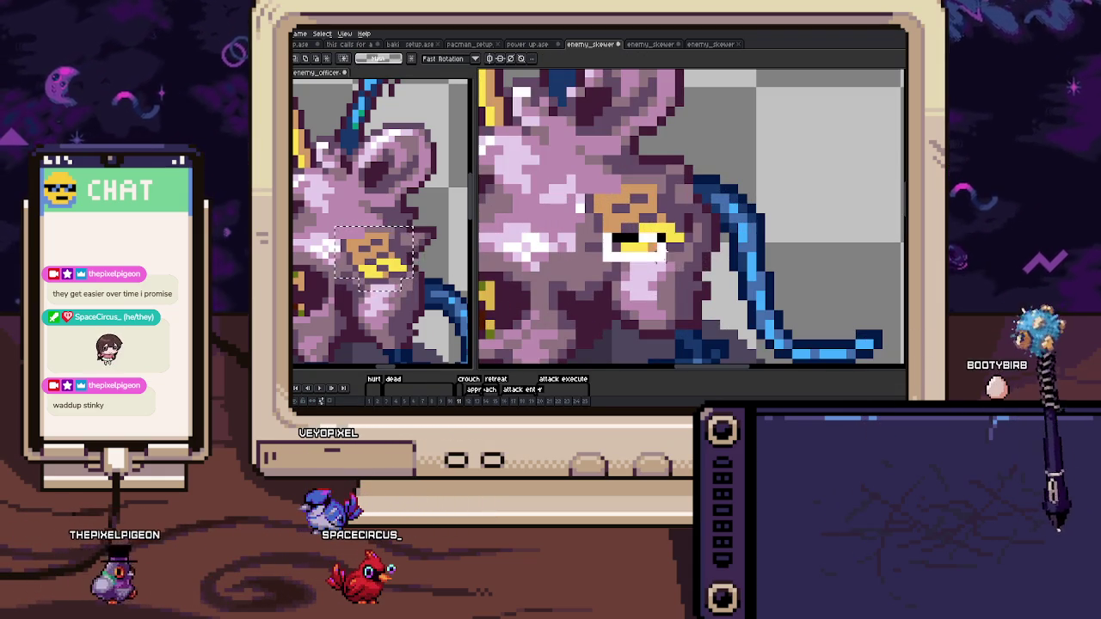
pyautogui.press('Return')
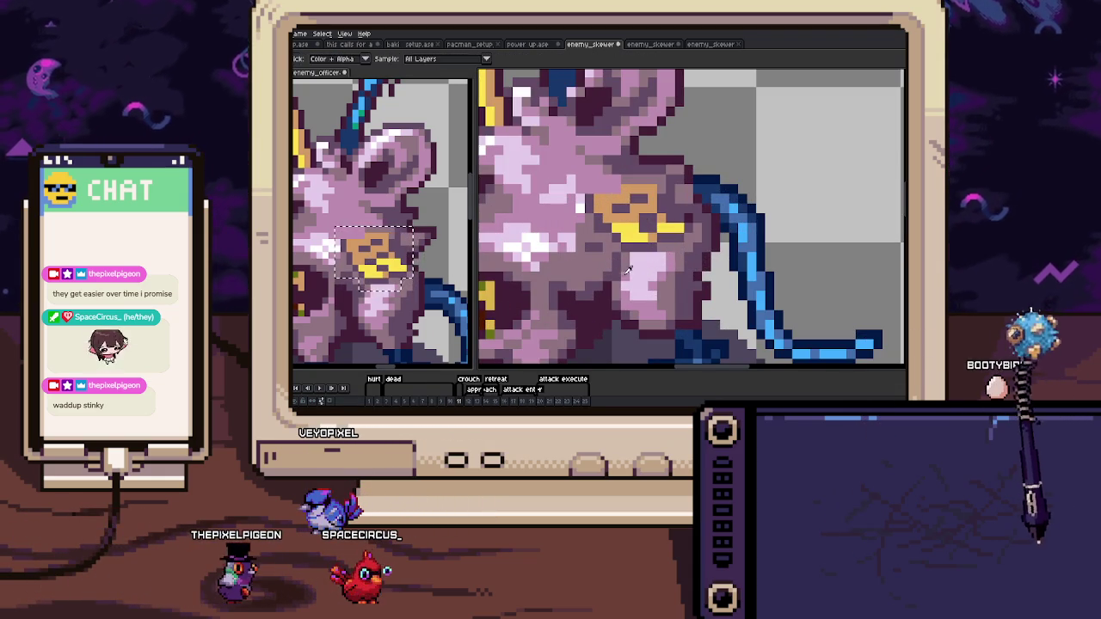
# Zoom in and out to inspect frame 11's badge, then advance to frame 12.
pyautogui.scroll(-3, 632, 269)
pyautogui.scroll(4, 642, 258)
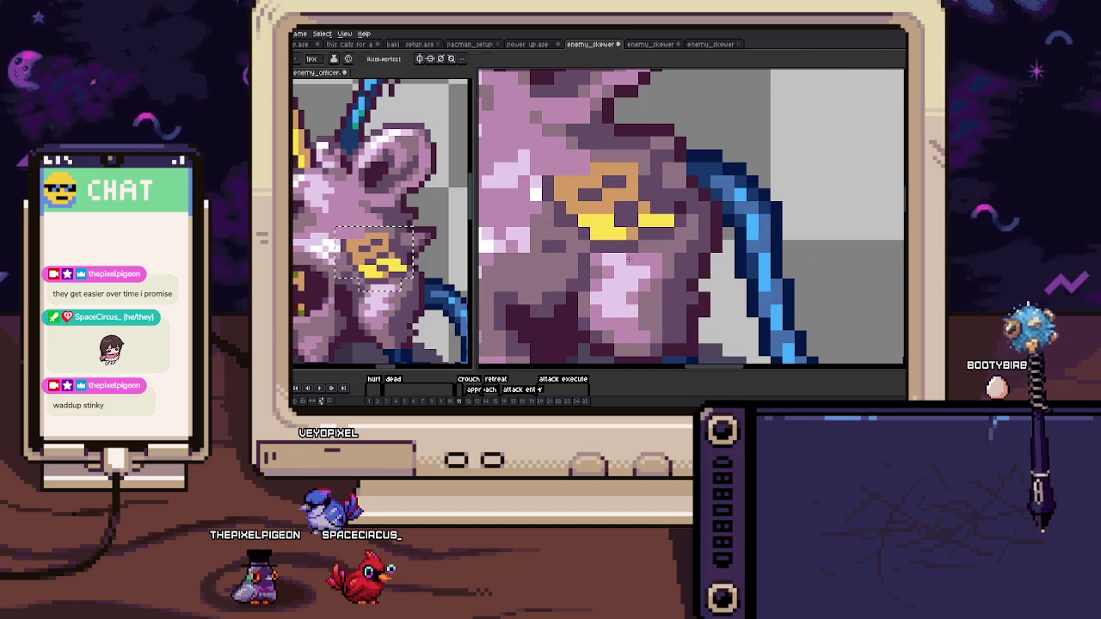
pyautogui.scroll(-2, 628, 258)
pyautogui.scroll(1, 646, 234)
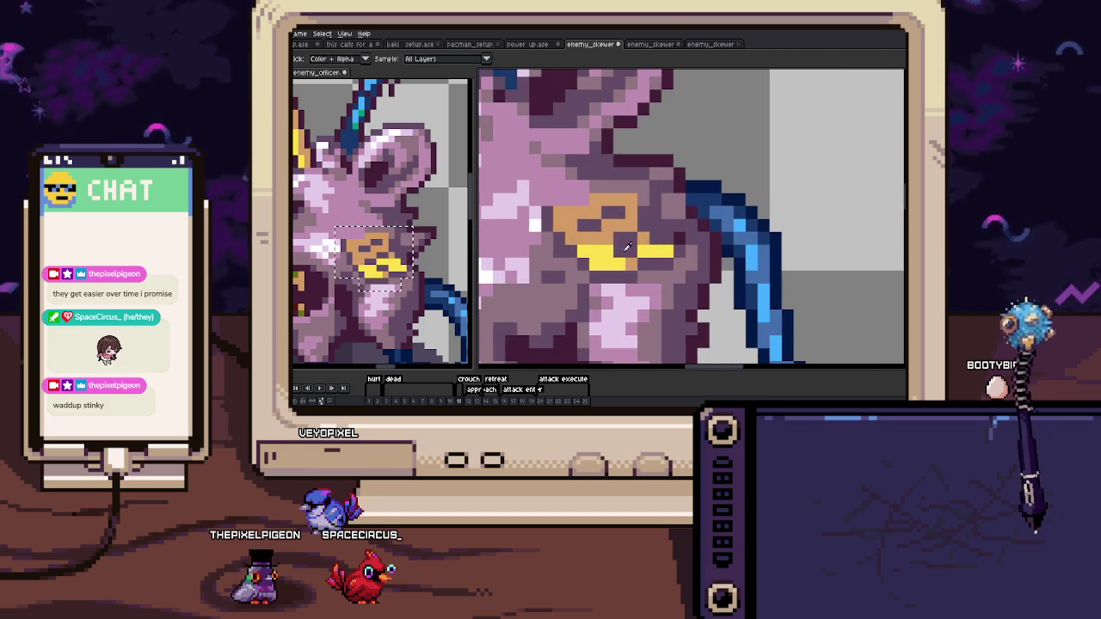
pyautogui.scroll(-3, 643, 245)
pyautogui.scroll(-2, 632, 258)
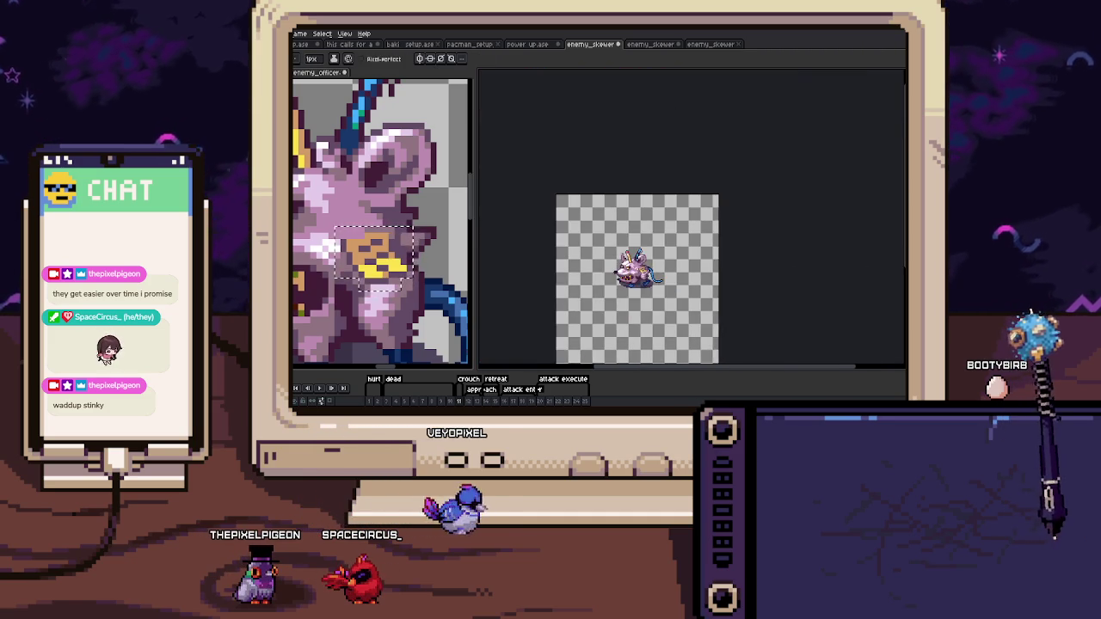
pyautogui.scroll(1, 632, 258)
pyautogui.scroll(3, 621, 250)
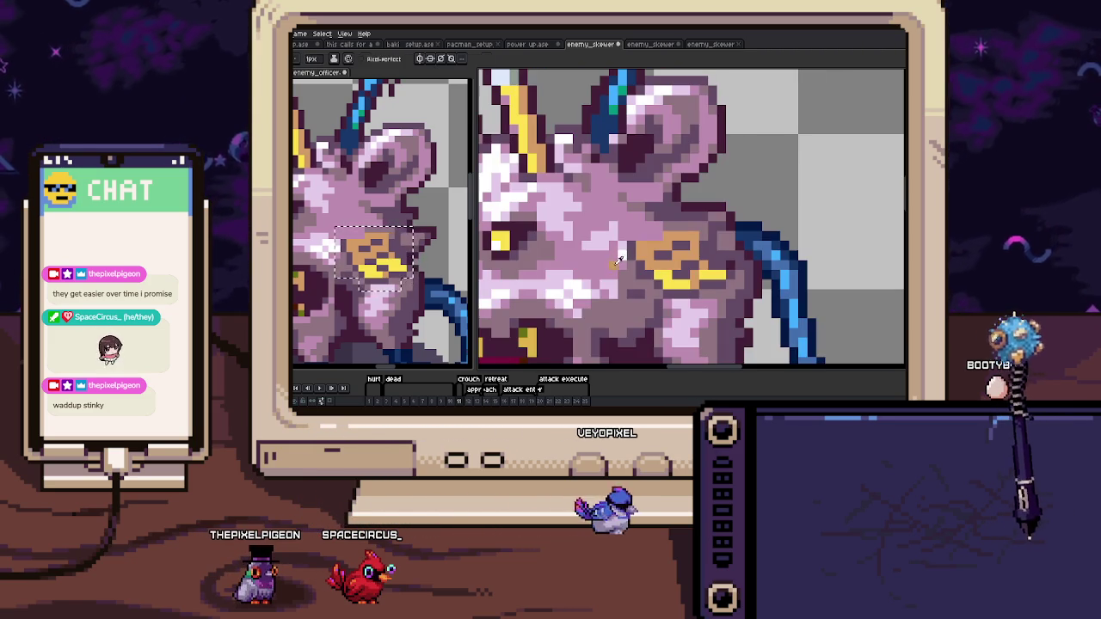
pyautogui.scroll(-2, 617, 287)
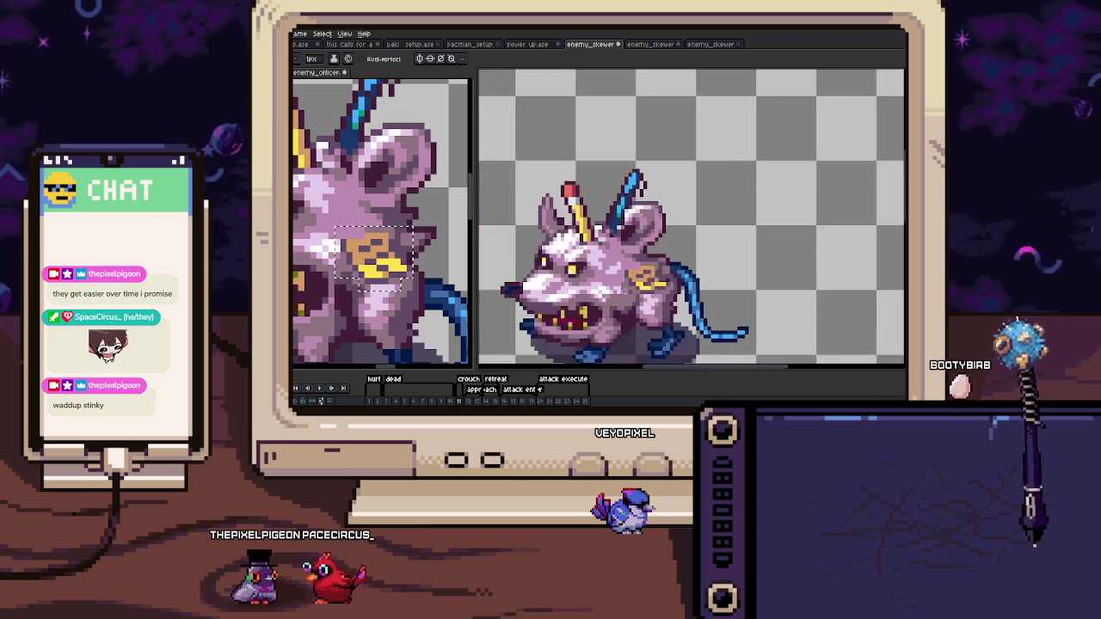
pyautogui.scroll(-2, 616, 287)
pyautogui.scroll(1, 617, 288)
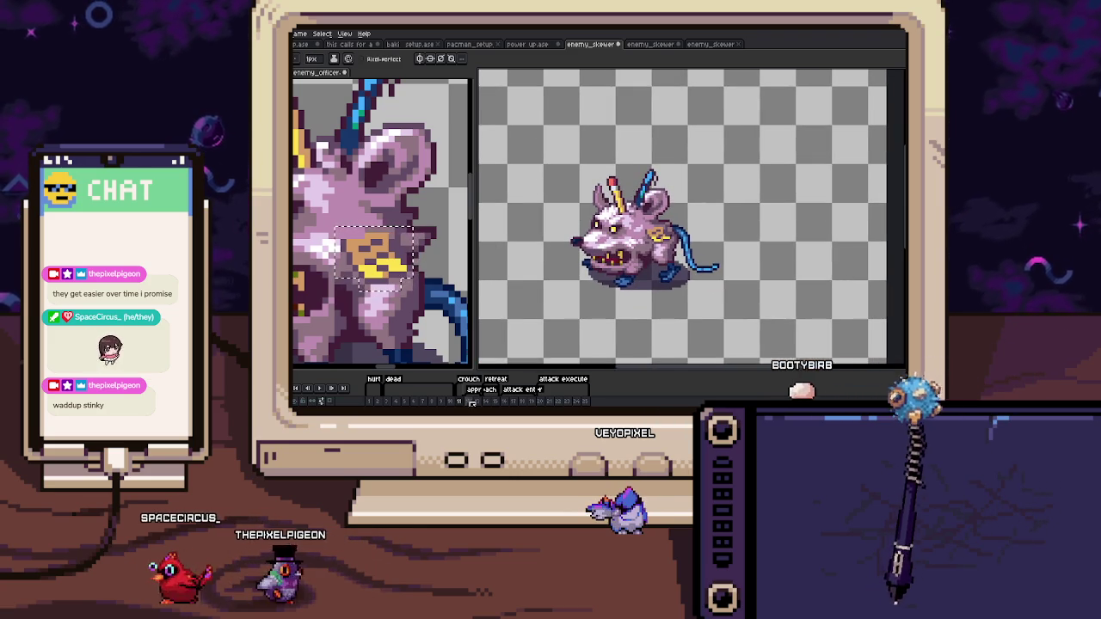
pyautogui.press('.')
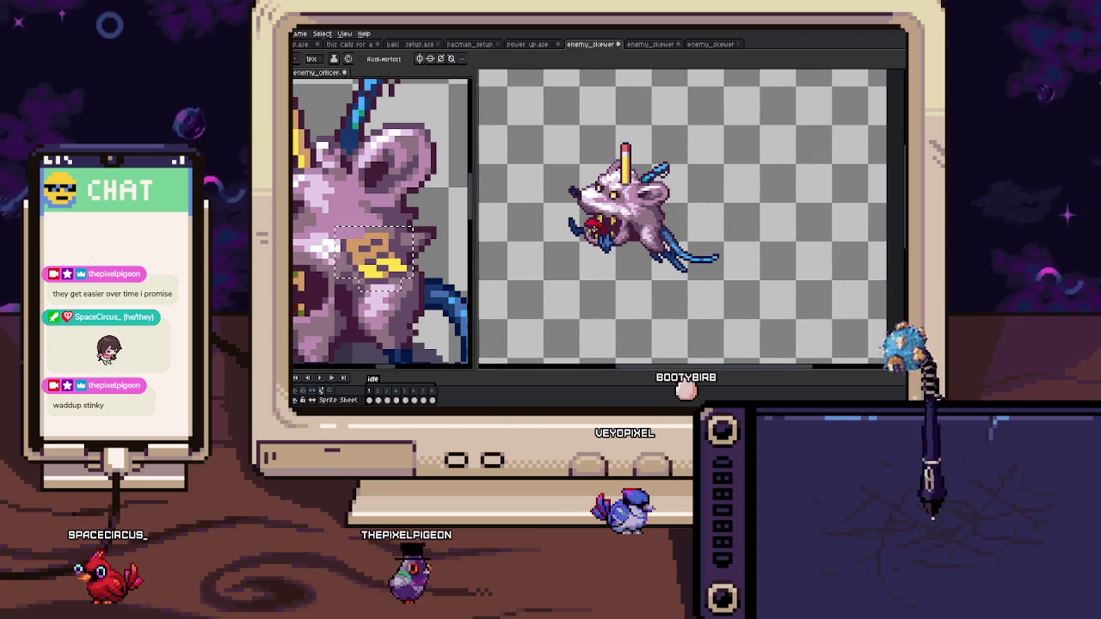
# Paint the tan base of the badge on frame 12.
pyautogui.scroll(1, 641, 230)
pyautogui.scroll(1, 640, 231)
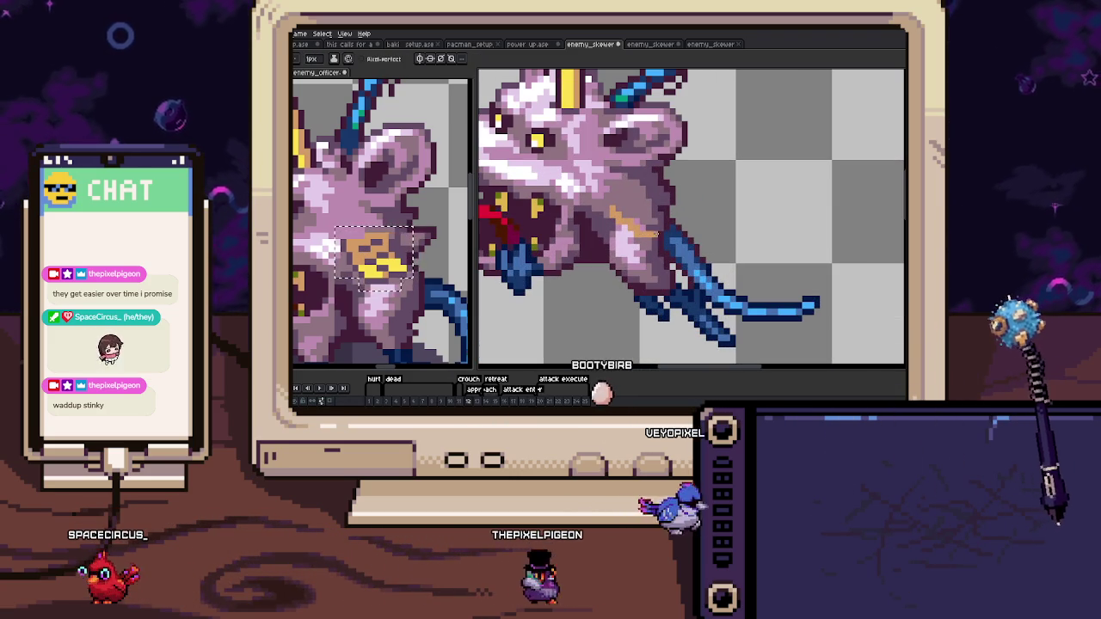
pyautogui.moveTo(641, 231); pyautogui.dragTo(633, 217)
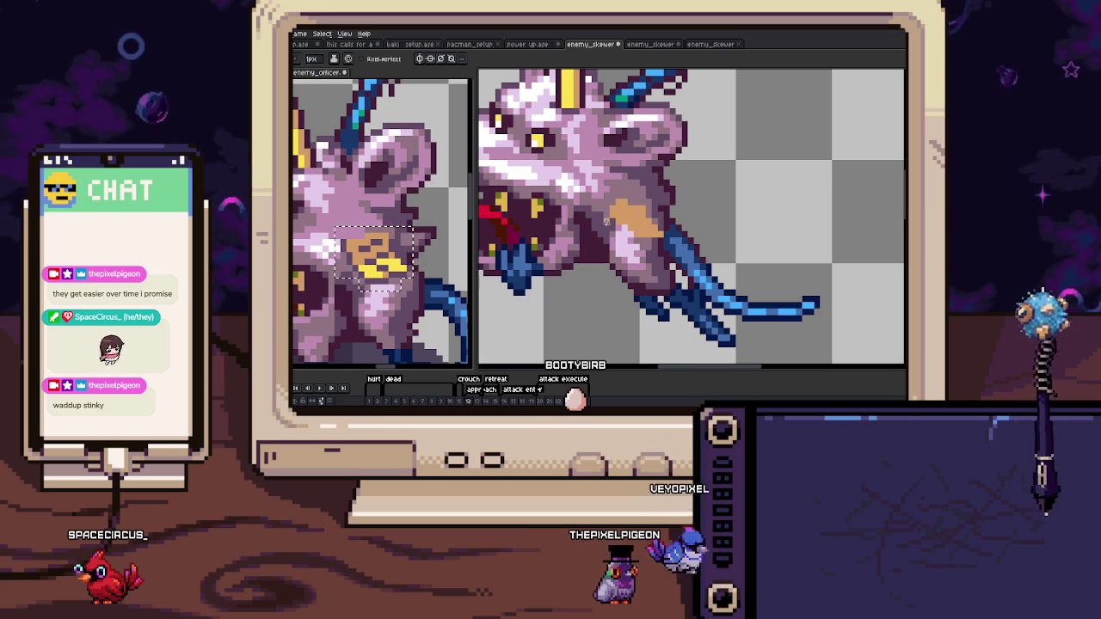
pyautogui.scroll(1, 610, 212)
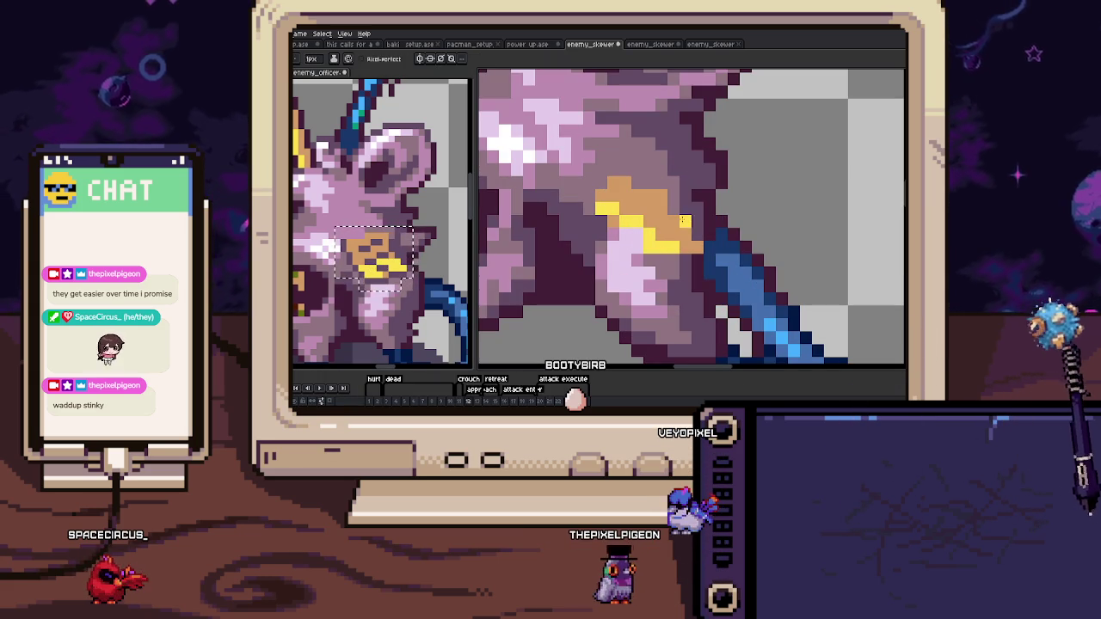
# Sample the badge orange, repaint the stripe's leftmost pixel orange, and add a yellow pixel above.
pyautogui.press('i')
pyautogui.click(629, 186)
pyautogui.press('b')
pyautogui.click(601, 208)
pyautogui.click(601, 196)
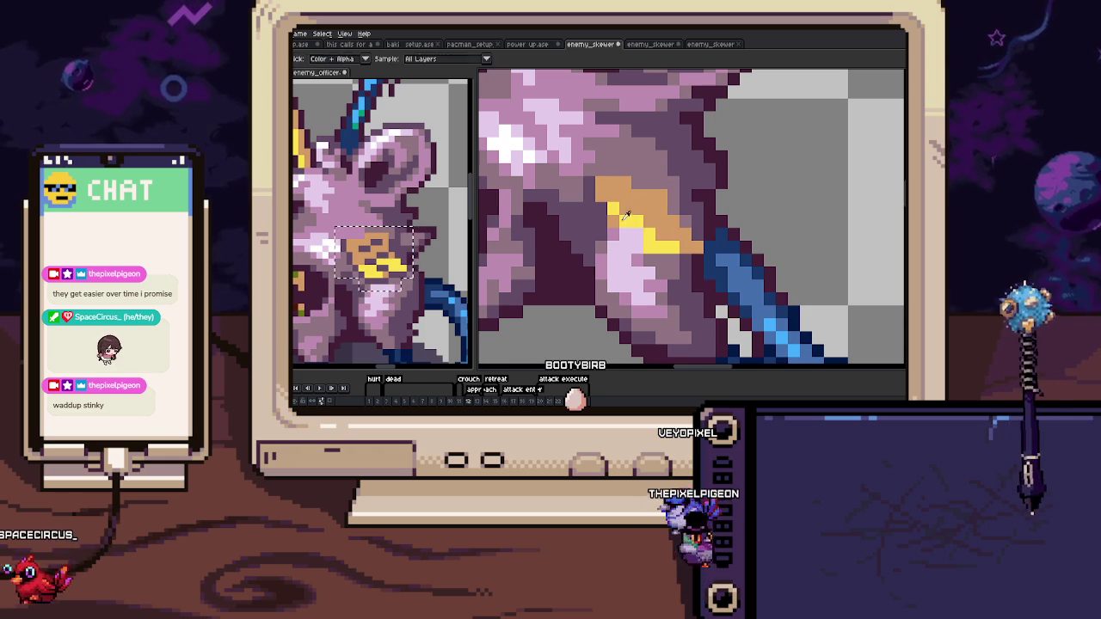
# Re-pick the badge orange and zoom around to review frame 12's badge.
pyautogui.press('i')
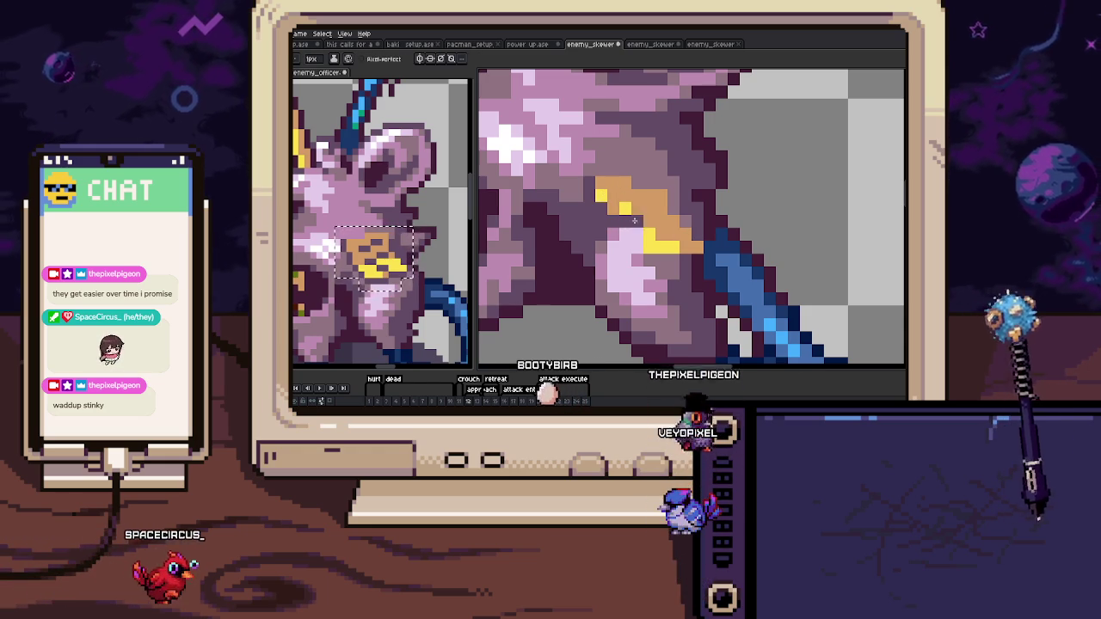
pyautogui.click(624, 209)
pyautogui.scroll(-2, 656, 197)
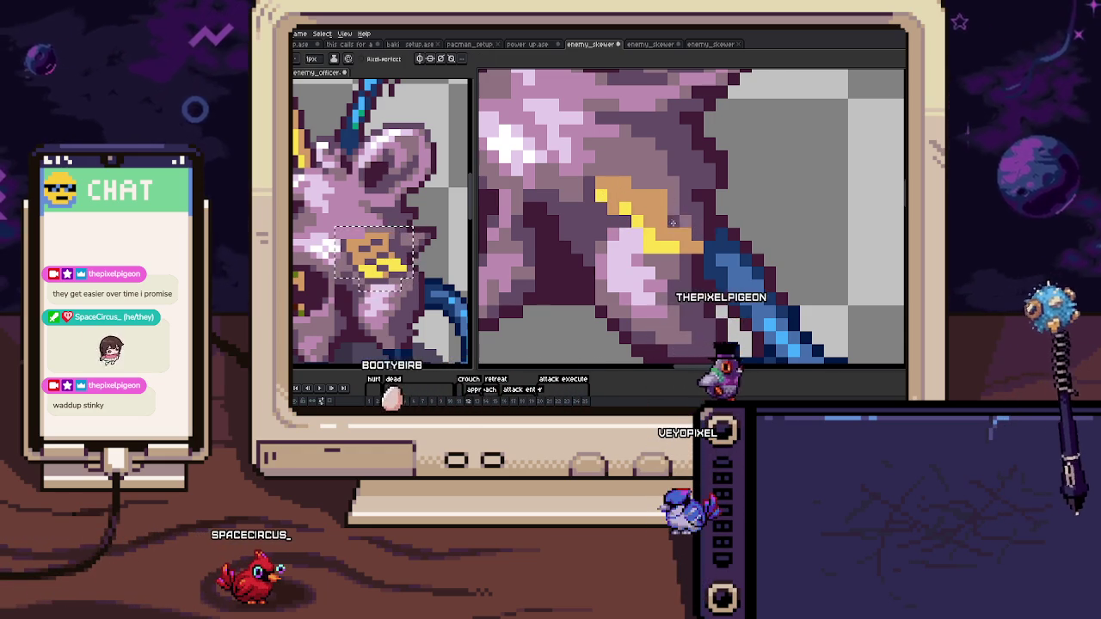
pyautogui.scroll(-2, 657, 197)
pyautogui.press('b')
pyautogui.scroll(3, 682, 223)
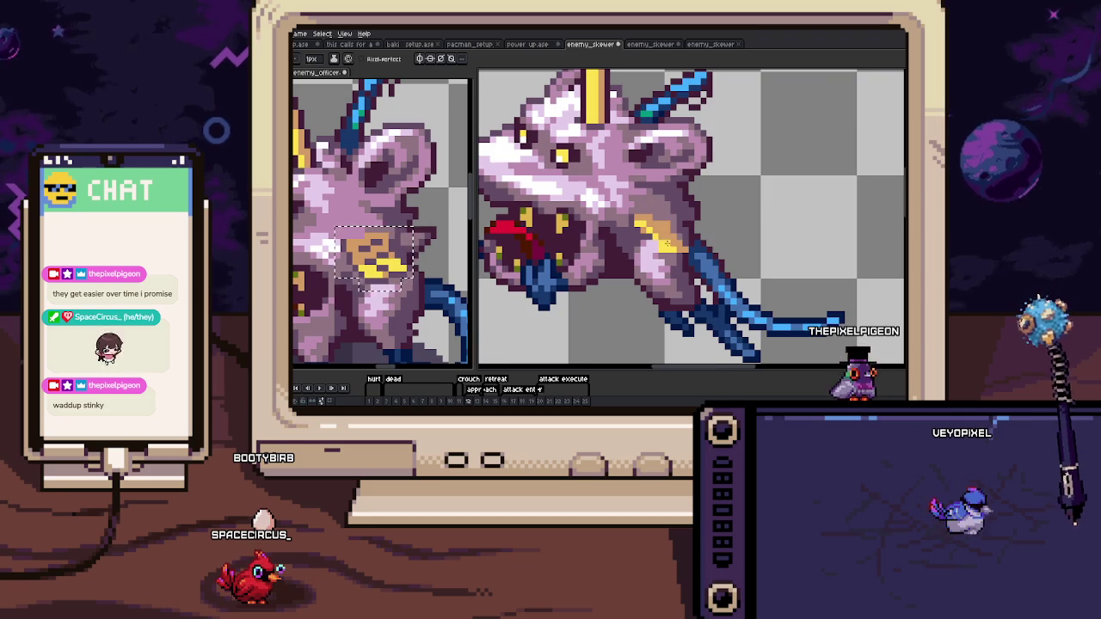
pyautogui.scroll(1, 668, 244)
pyautogui.scroll(-2, 668, 243)
pyautogui.scroll(-1, 668, 243)
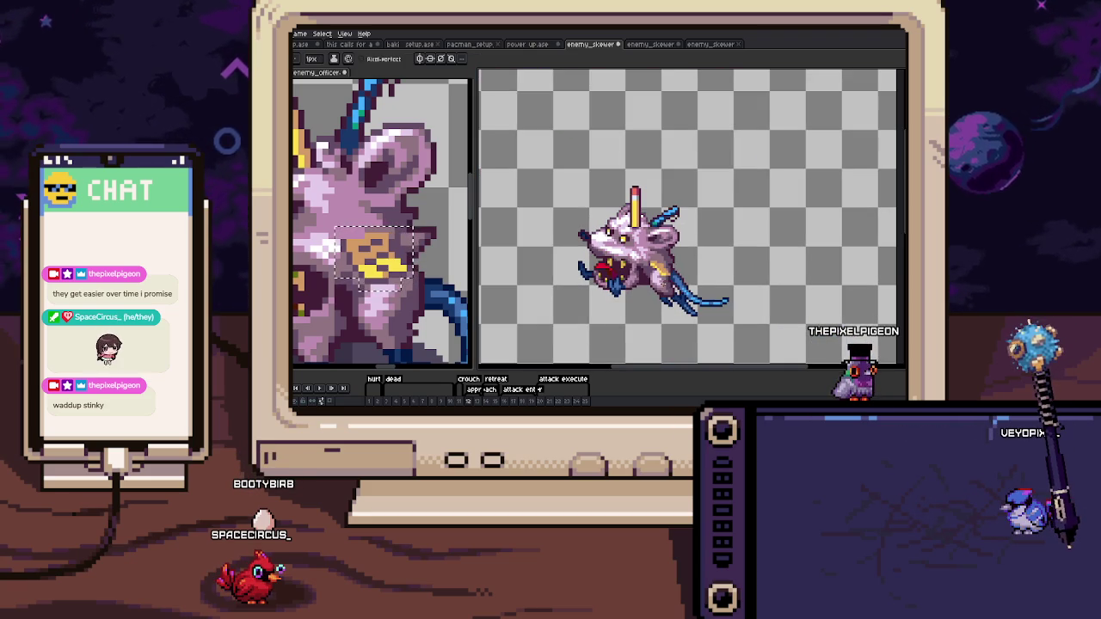
pyautogui.scroll(4, 633, 250)
pyautogui.scroll(-1, 633, 250)
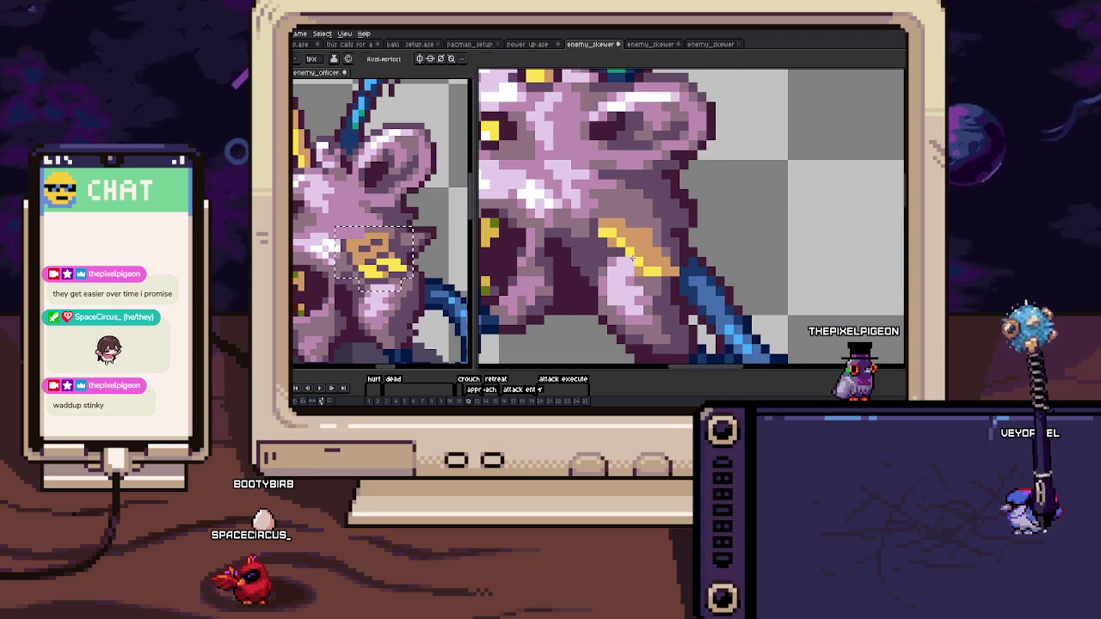
# Touch up the badge's yellow pixels on frame 13, then advance to frame 14.
pyautogui.press('Right')
pyautogui.click(659, 263)
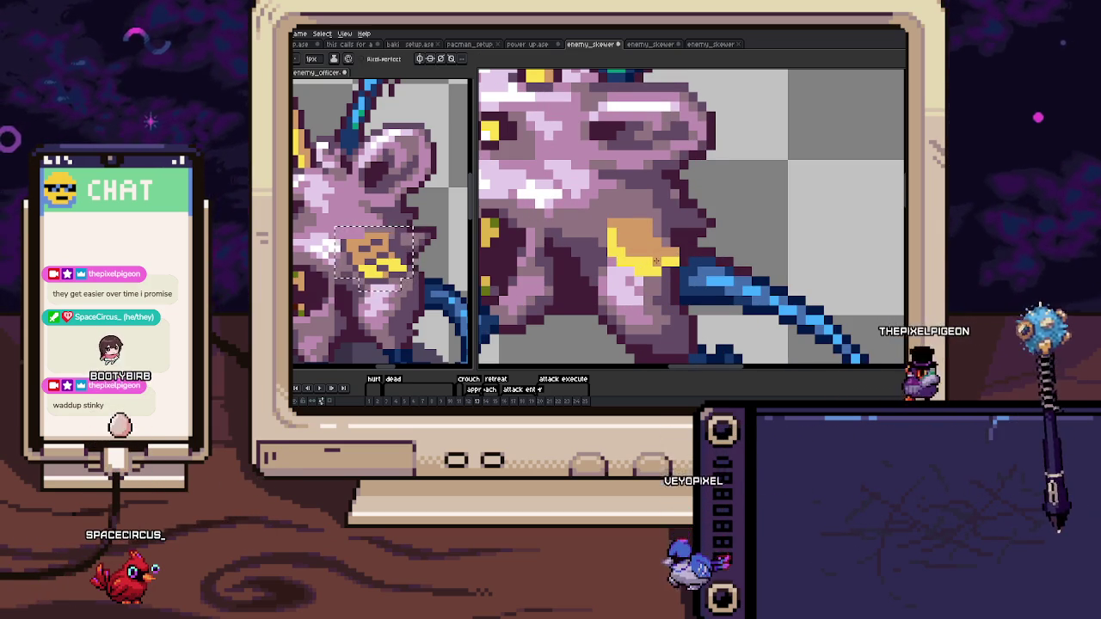
pyautogui.scroll(-3, 640, 255)
pyautogui.scroll(4, 632, 241)
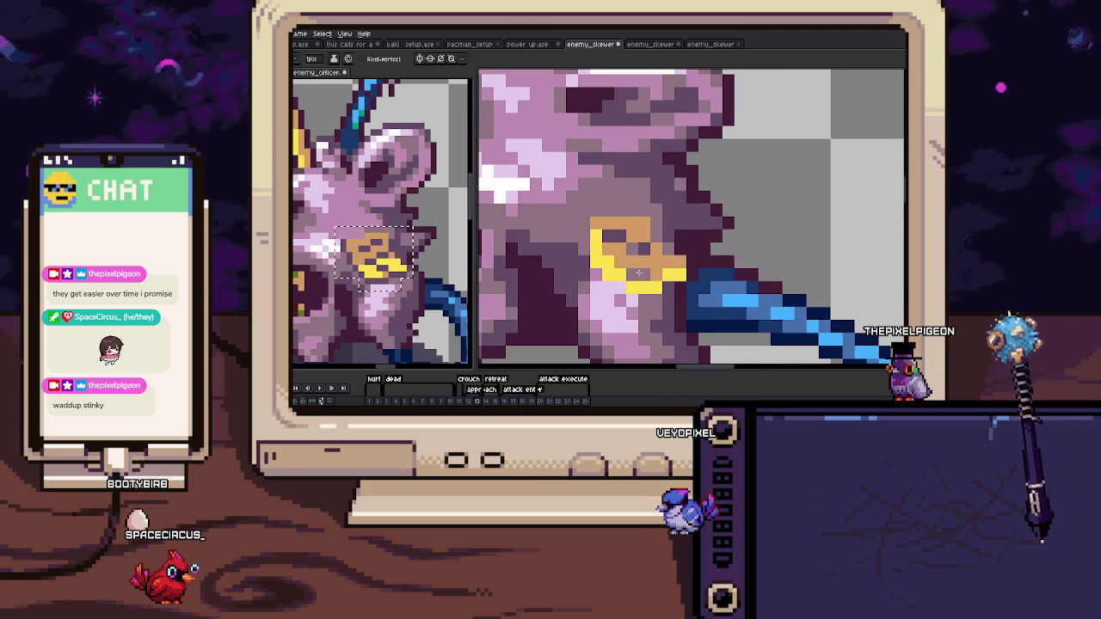
pyautogui.scroll(-3, 635, 271)
pyautogui.scroll(3, 647, 286)
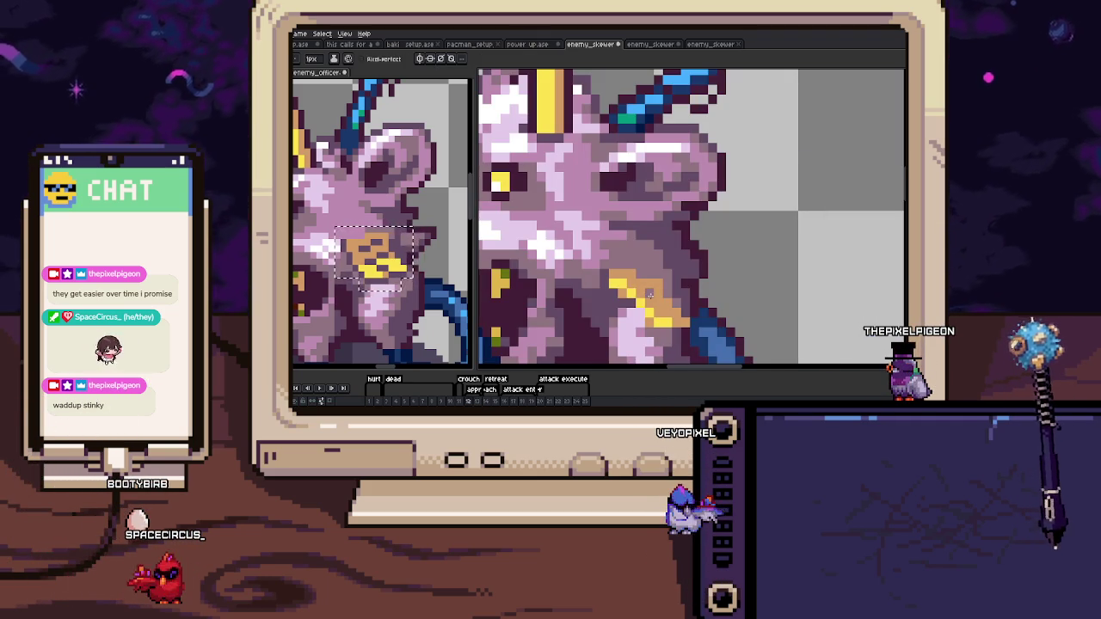
pyautogui.scroll(-4, 658, 311)
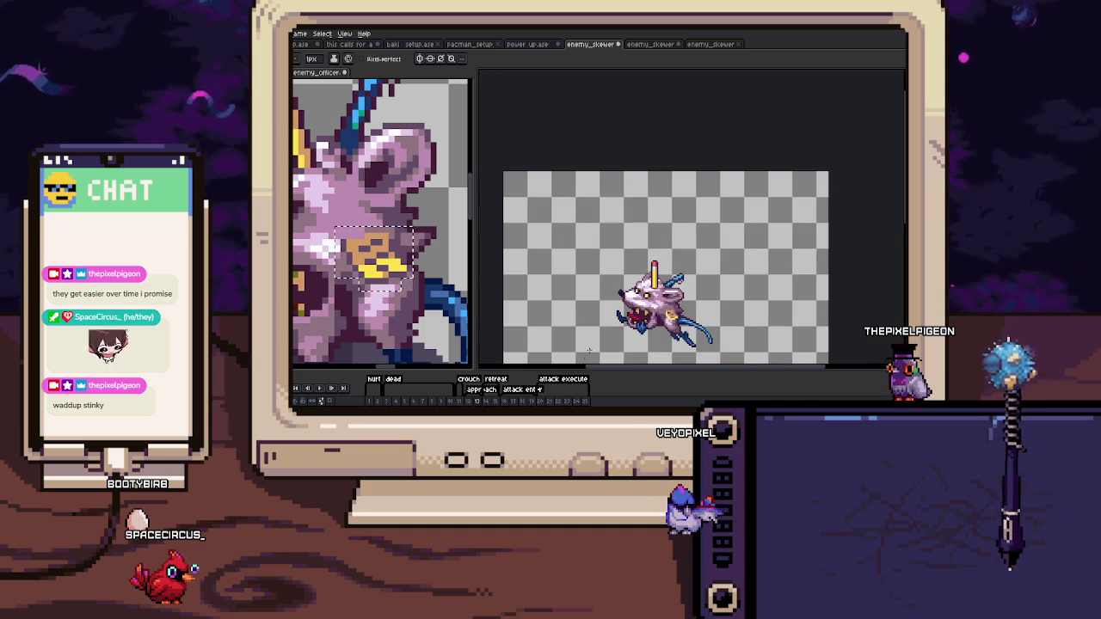
pyautogui.press('Right')
pyautogui.scroll(2, 688, 301)
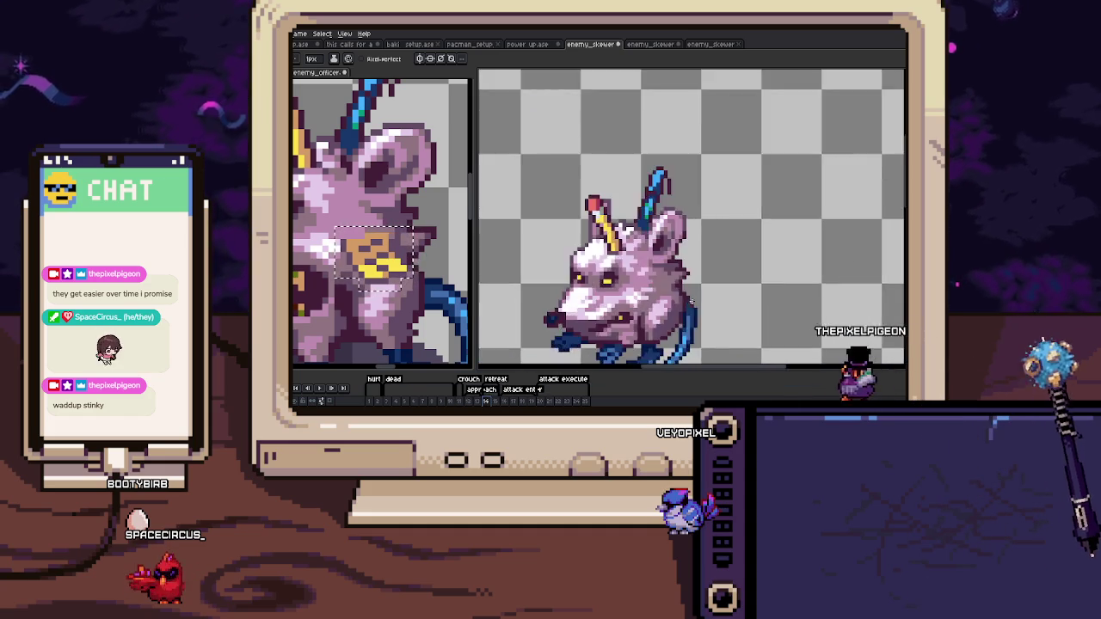
# Paint the tan badge base beside the rat's head on frame 14.
pyautogui.scroll(1, 589, 179)
pyautogui.press('i')
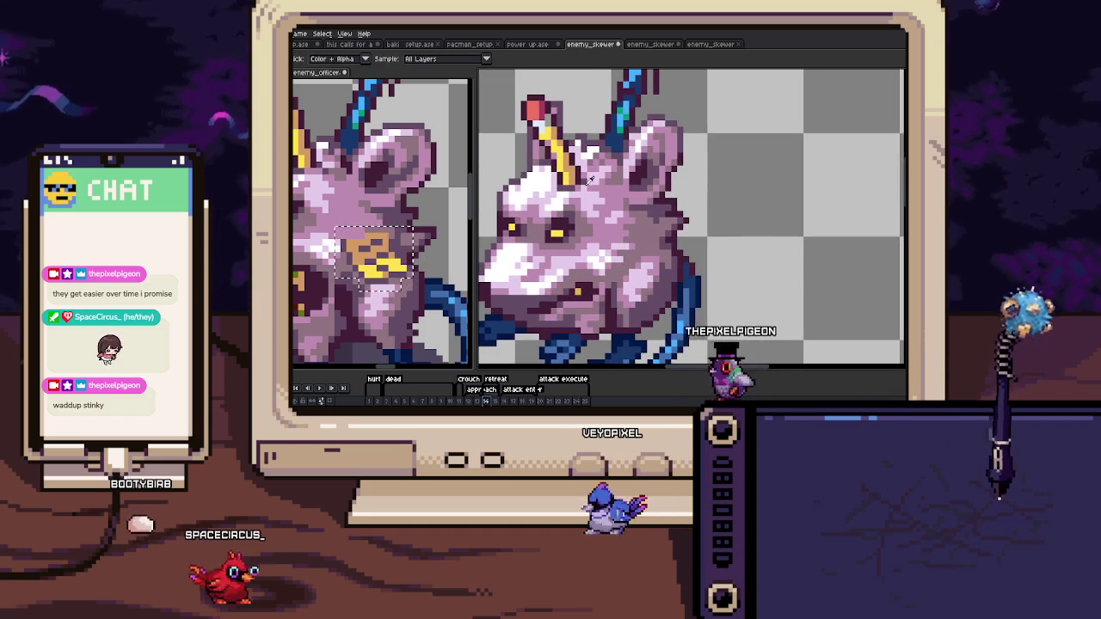
pyautogui.press('b')
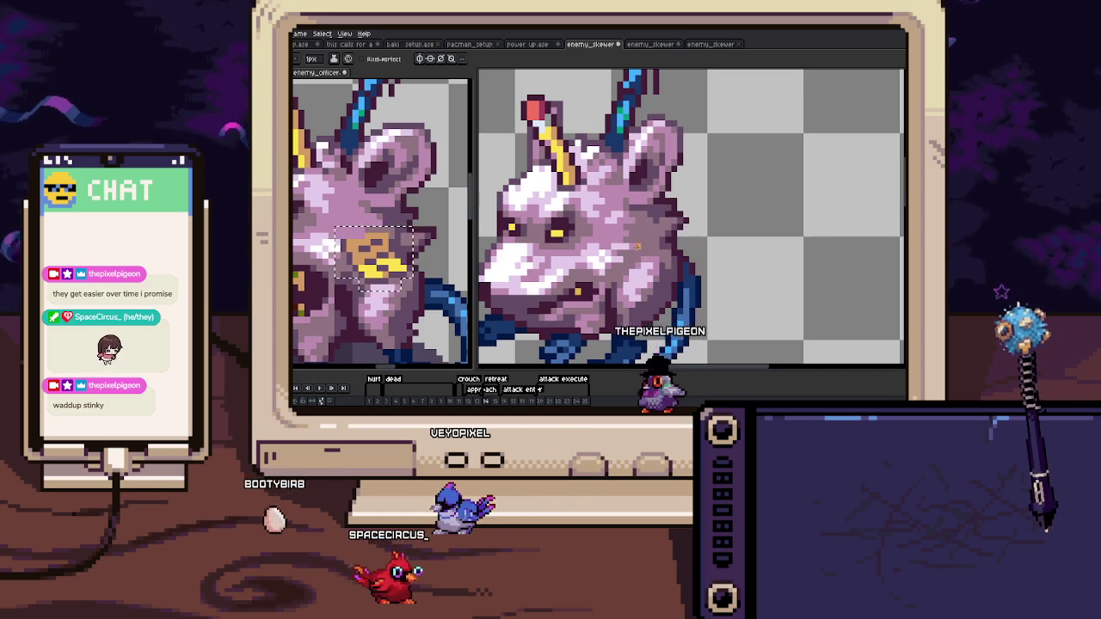
pyautogui.moveTo(637, 247); pyautogui.dragTo(622, 251)
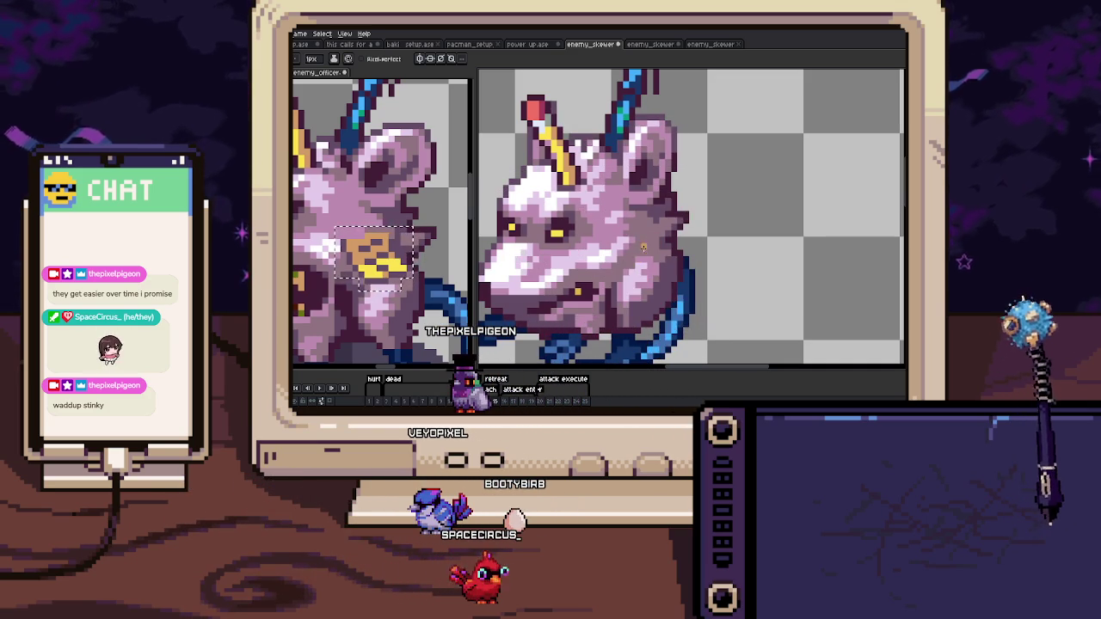
pyautogui.scroll(1, 637, 267)
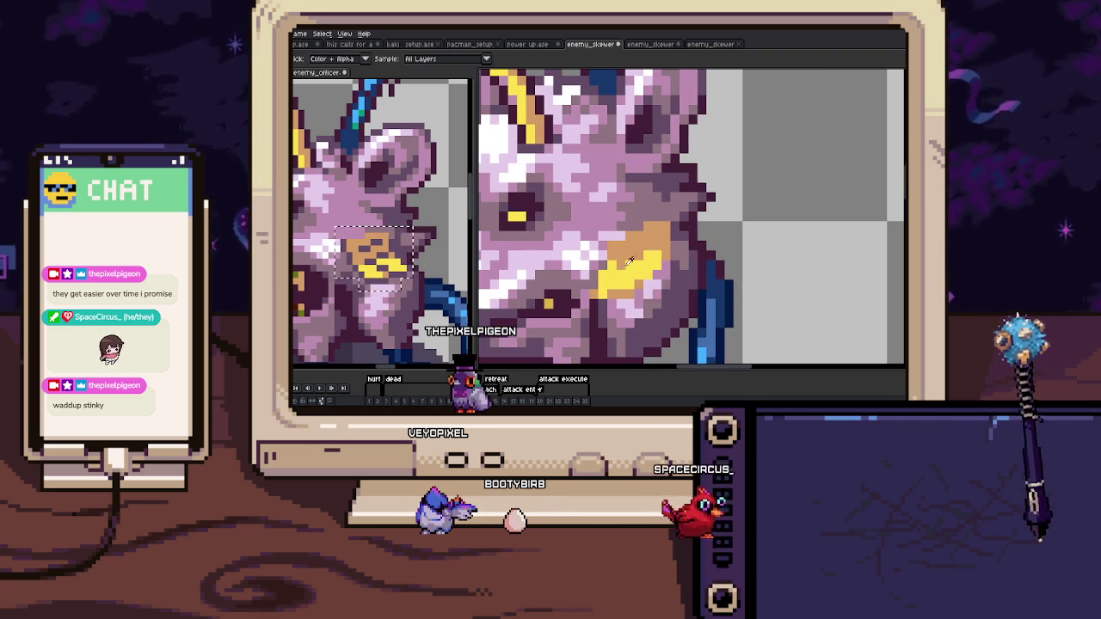
pyautogui.scroll(1, 628, 249)
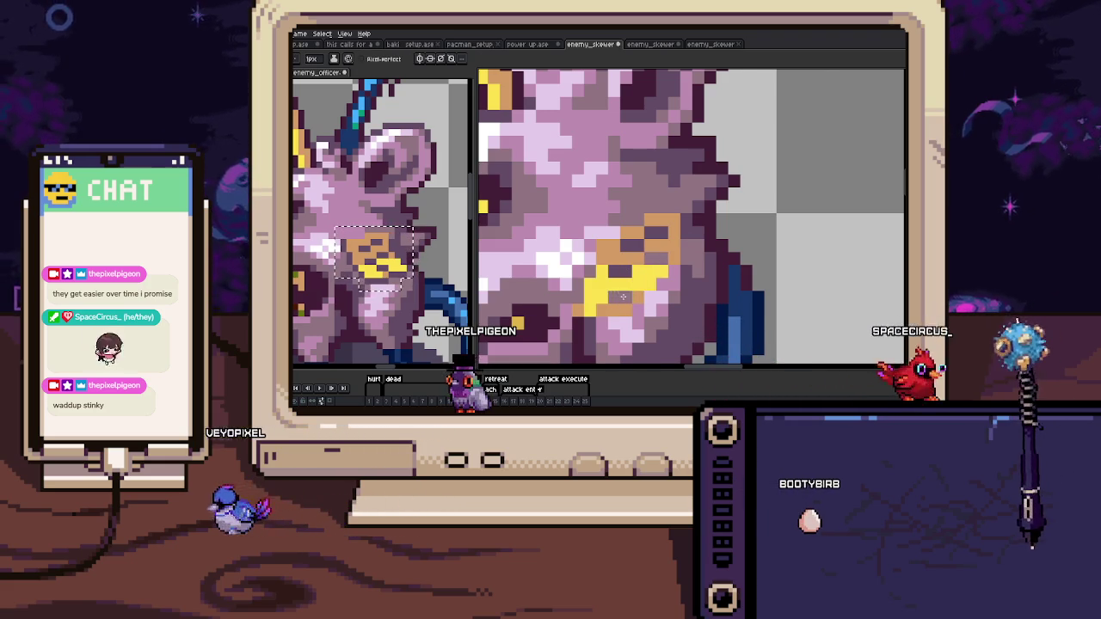
pyautogui.scroll(-3, 628, 295)
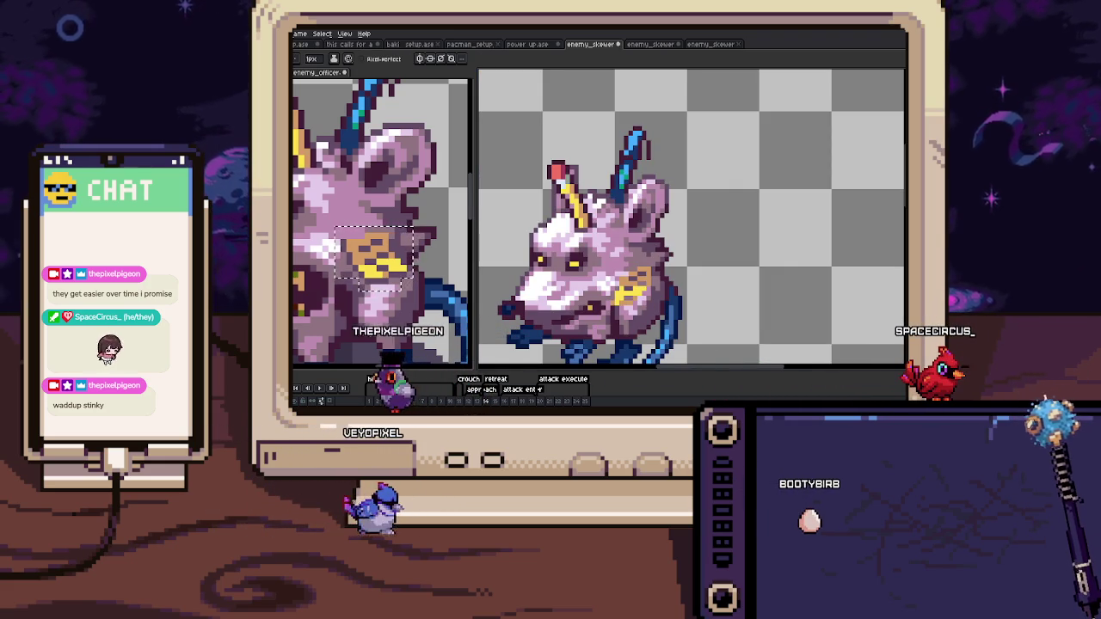
pyautogui.scroll(1, 673, 286)
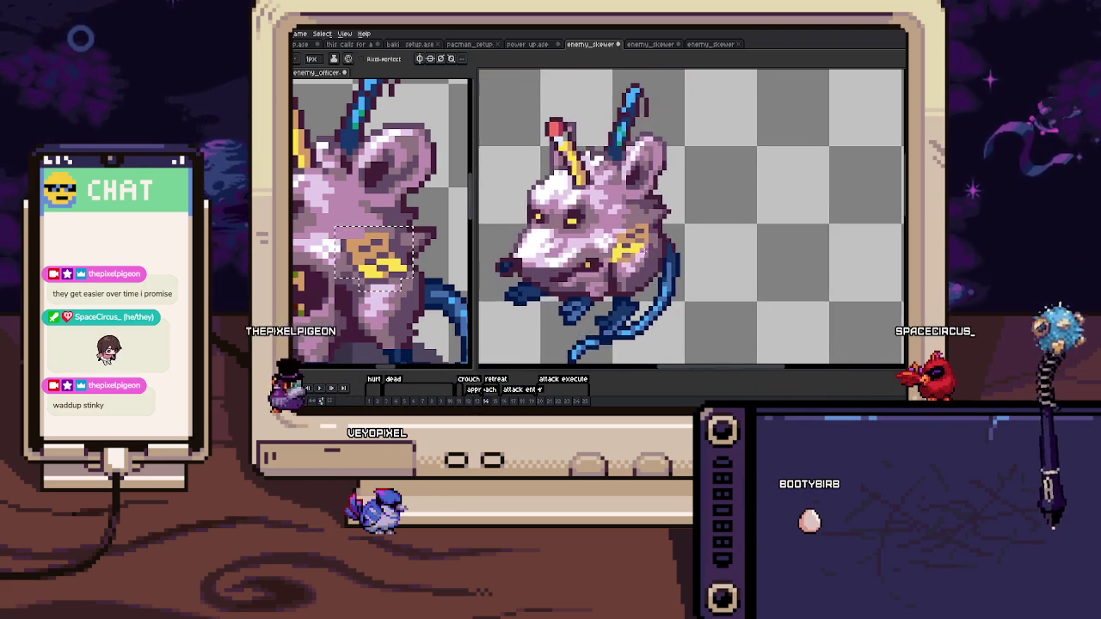
pyautogui.scroll(2, 657, 228)
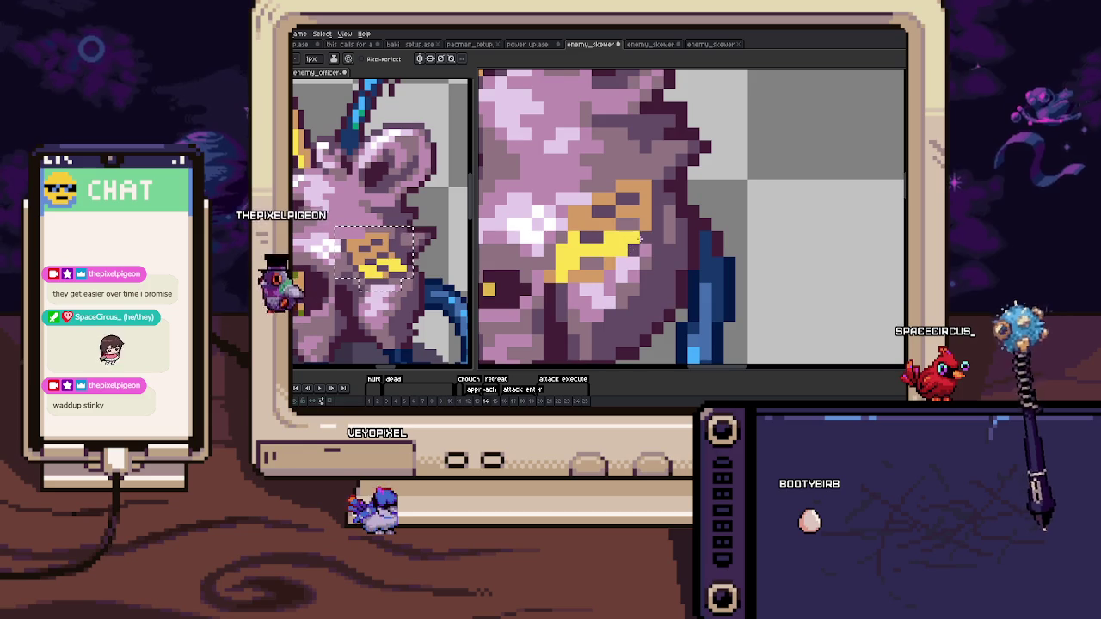
pyautogui.scroll(-1, 638, 245)
pyautogui.scroll(-2, 632, 254)
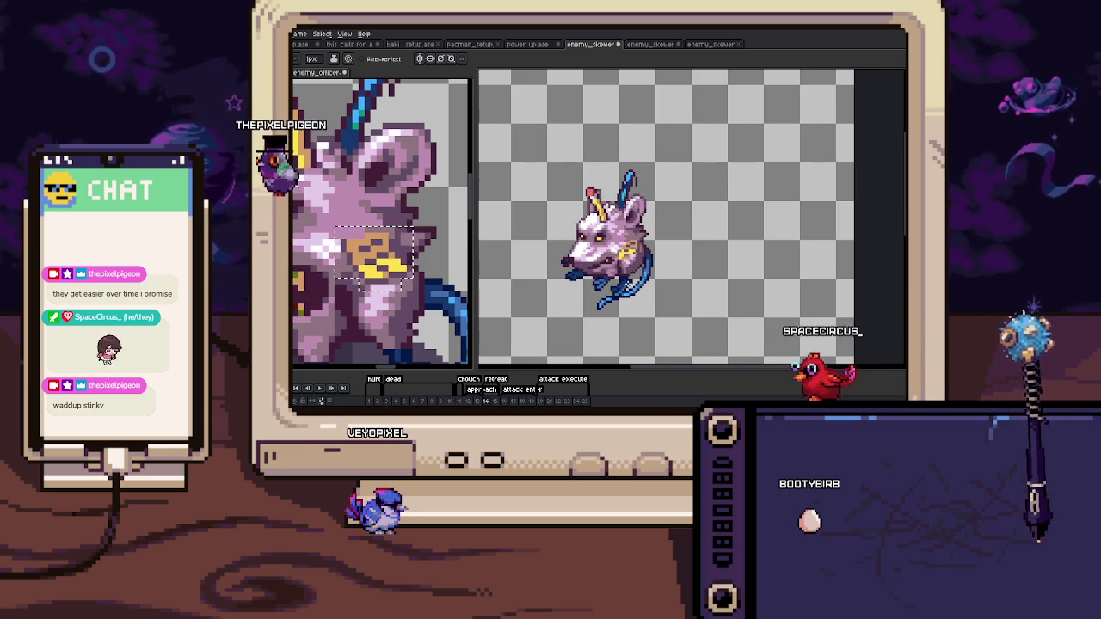
pyautogui.scroll(2, 620, 240)
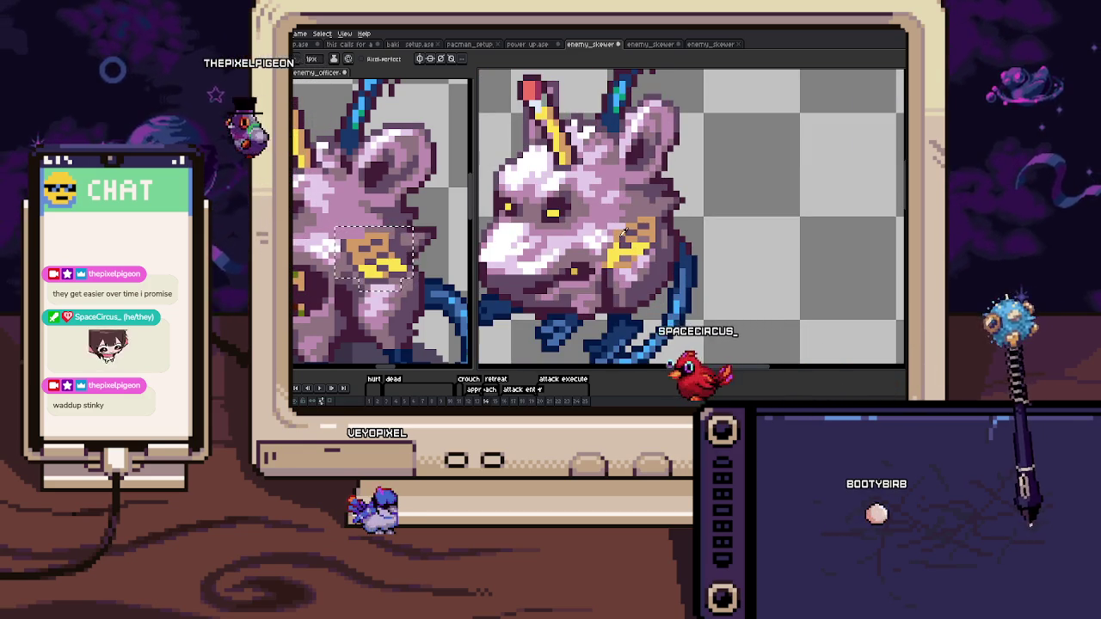
# Compare the badges on frames 14 and 15, ending back on frame 14.
pyautogui.press('Right')
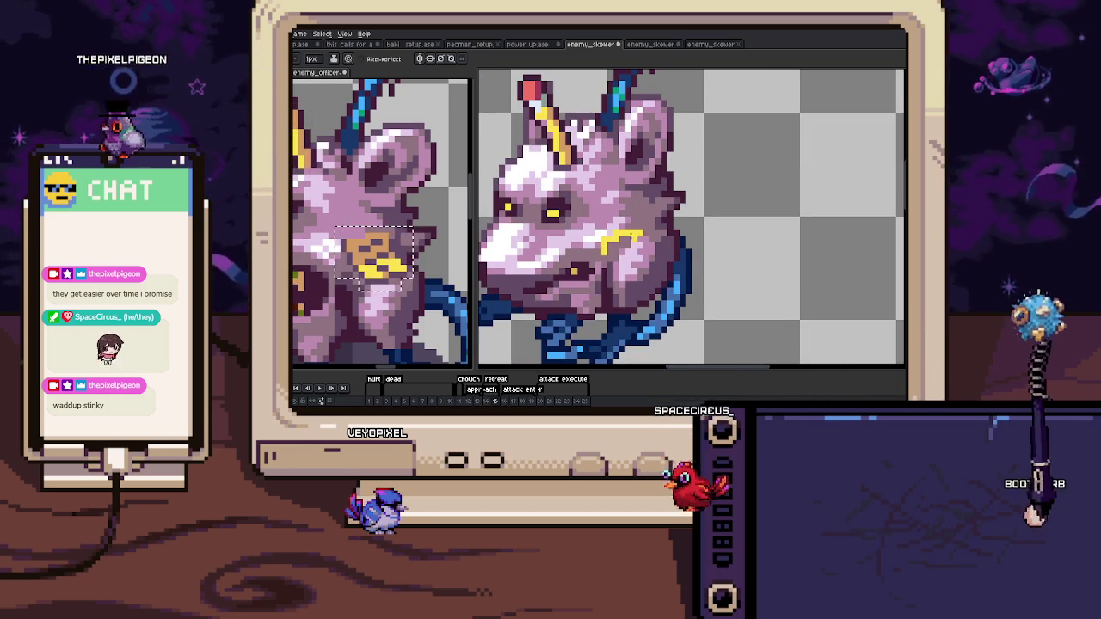
pyautogui.press('Left')
pyautogui.press('Right')
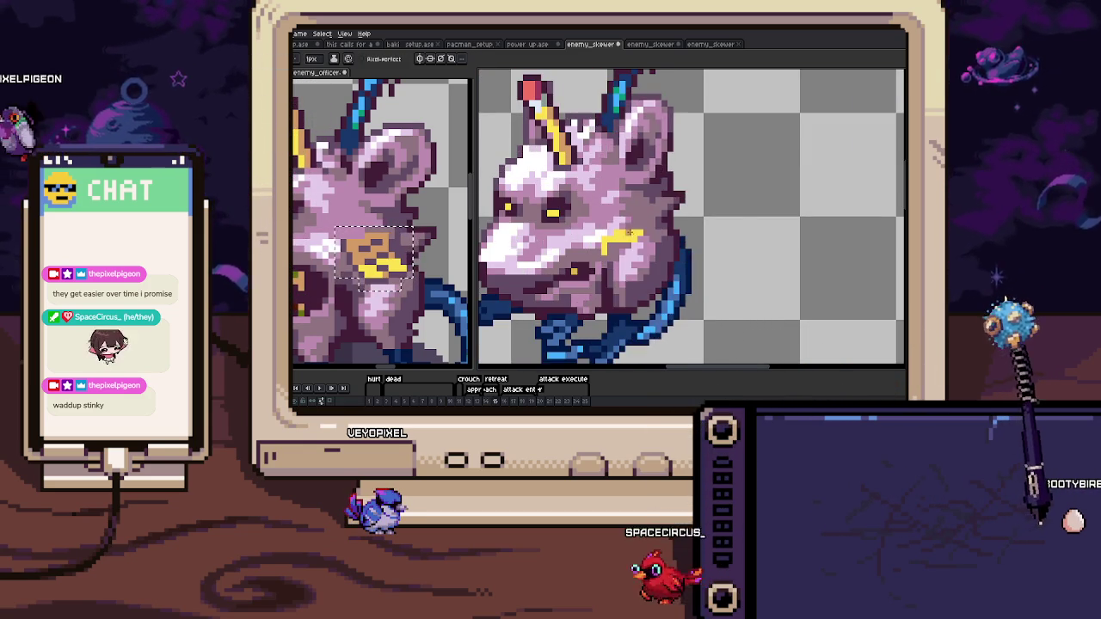
pyautogui.scroll(1, 623, 240)
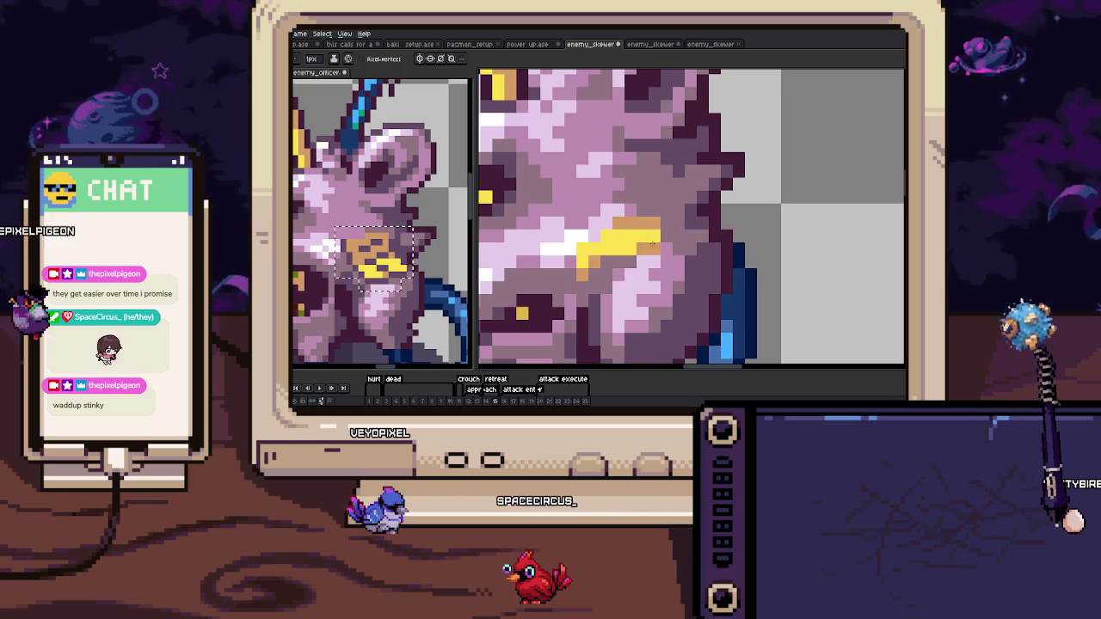
pyautogui.press('Left')
pyautogui.press('Right')
pyautogui.press('Left')
pyautogui.press('Right')
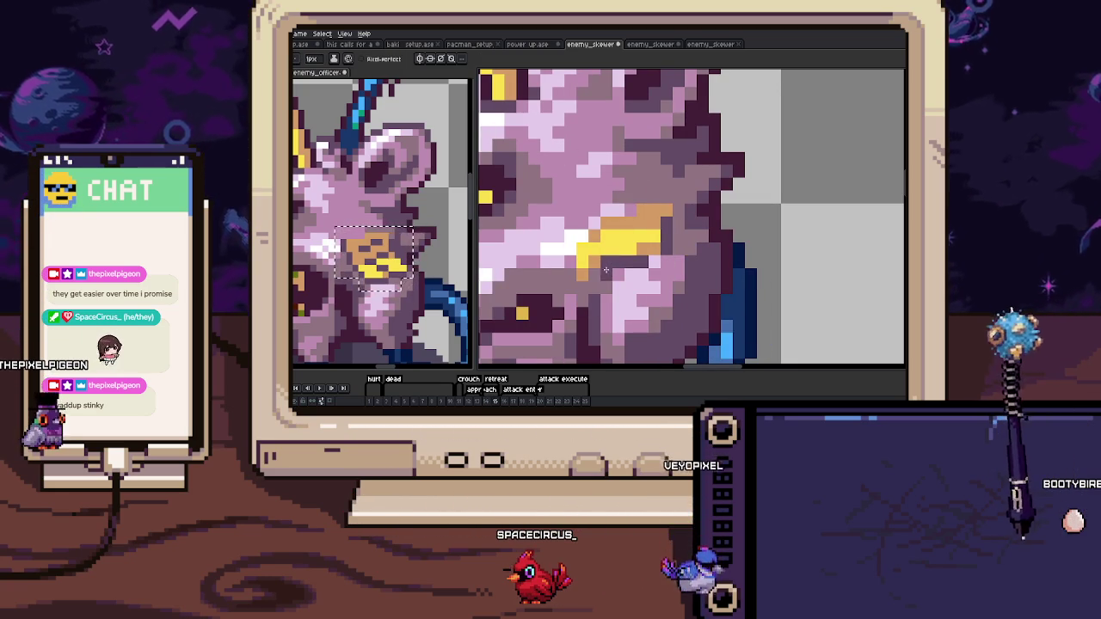
pyautogui.press('Left')
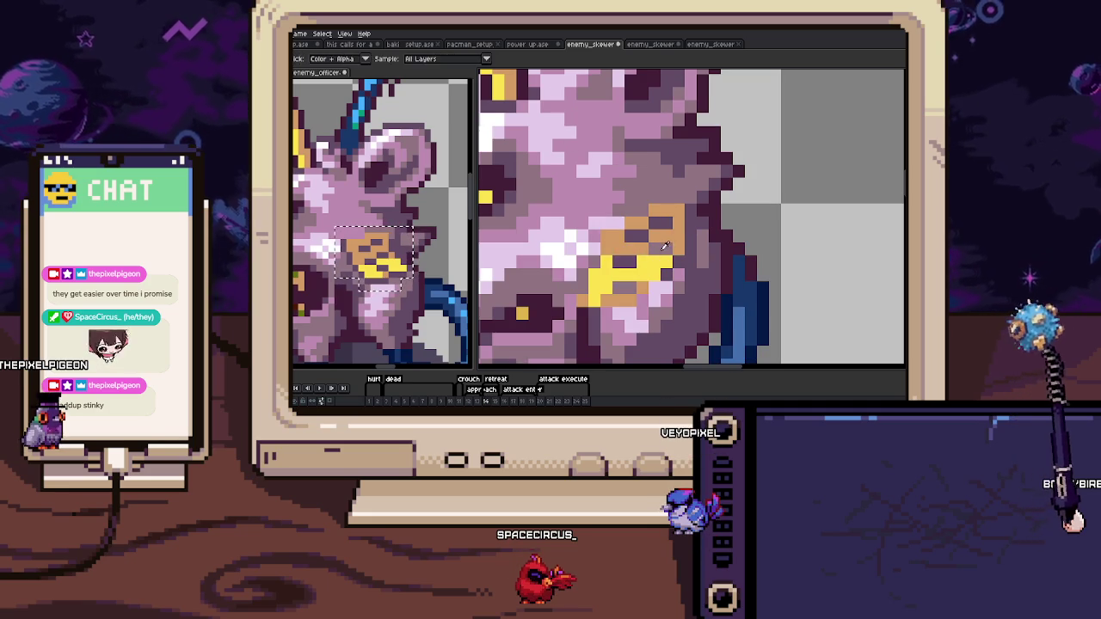
pyautogui.press('Right')
pyautogui.scroll(-4, 653, 226)
pyautogui.press('Left')
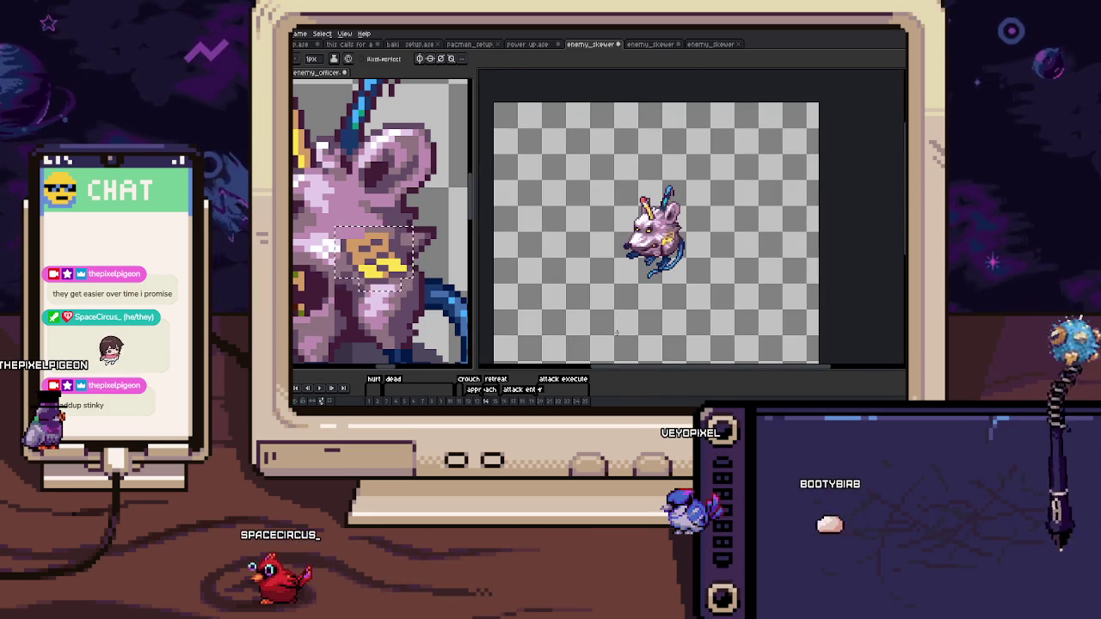
# On frame 16, paste the officer sprite's badge and drag it toward the rat's shoulder.
pyautogui.press('Right')
pyautogui.press('Right')
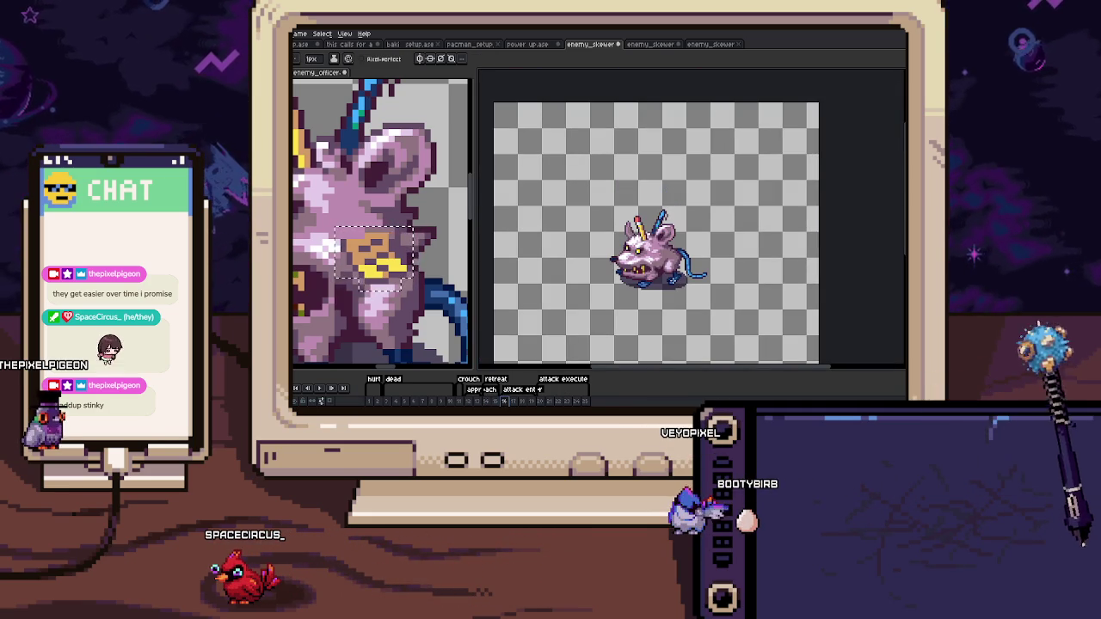
pyautogui.press('v')
pyautogui.click(384, 273)
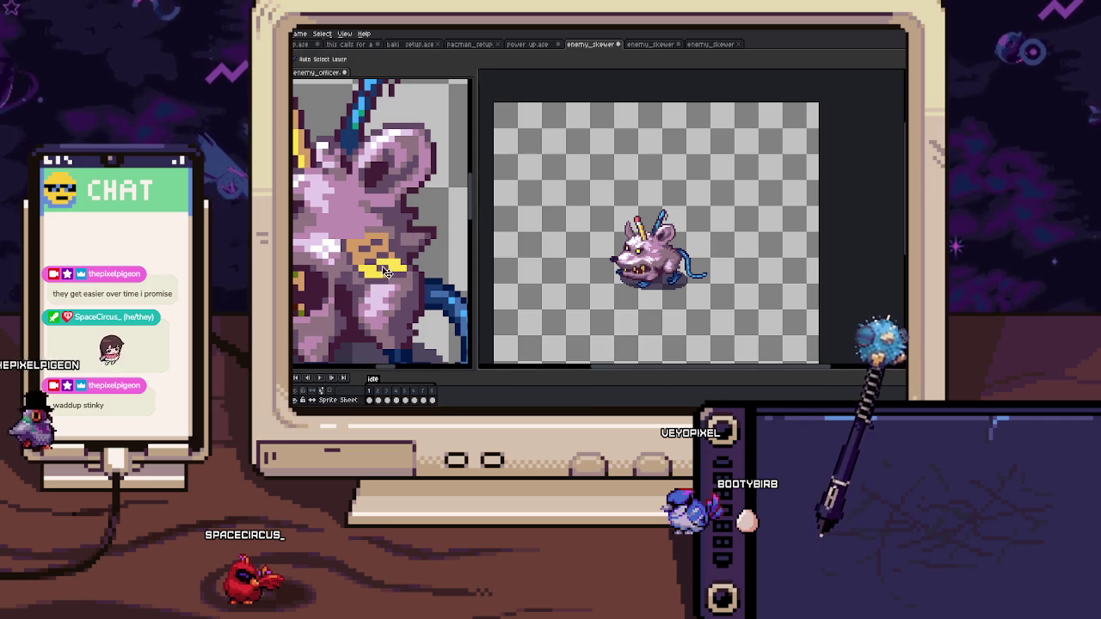
pyautogui.scroll(3, 651, 260)
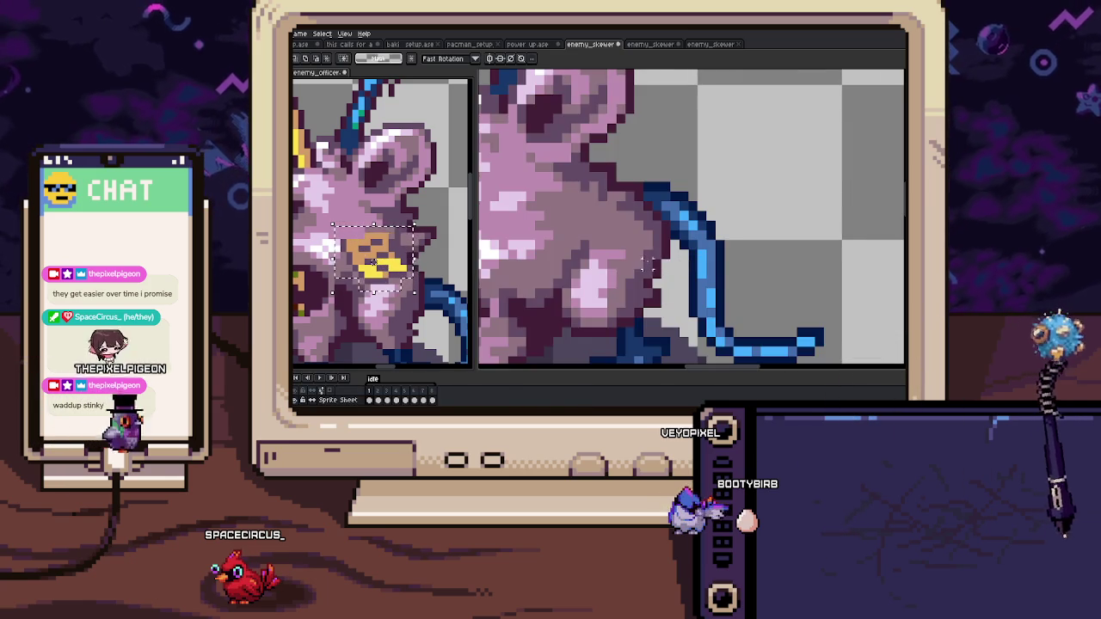
pyautogui.click(651, 260)
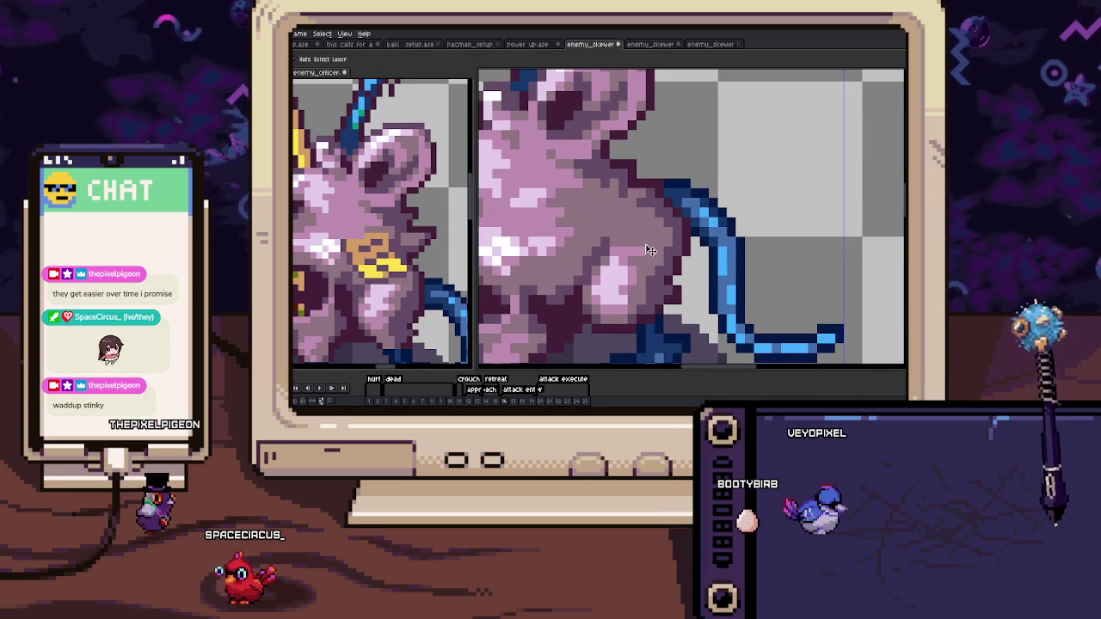
pyautogui.hotkey('ctrl', 'v')
pyautogui.moveTo(601, 220); pyautogui.dragTo(628, 264)
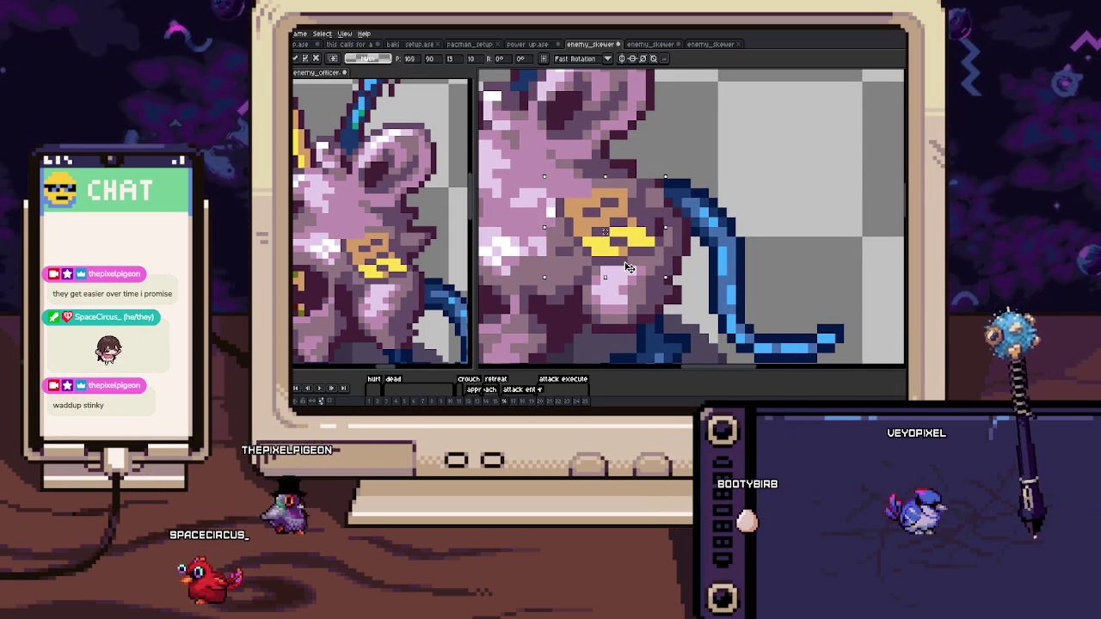
# Reselect part of the officer's badge and drop the badge onto the rat's shoulder.
pyautogui.scroll(-2, 629, 267)
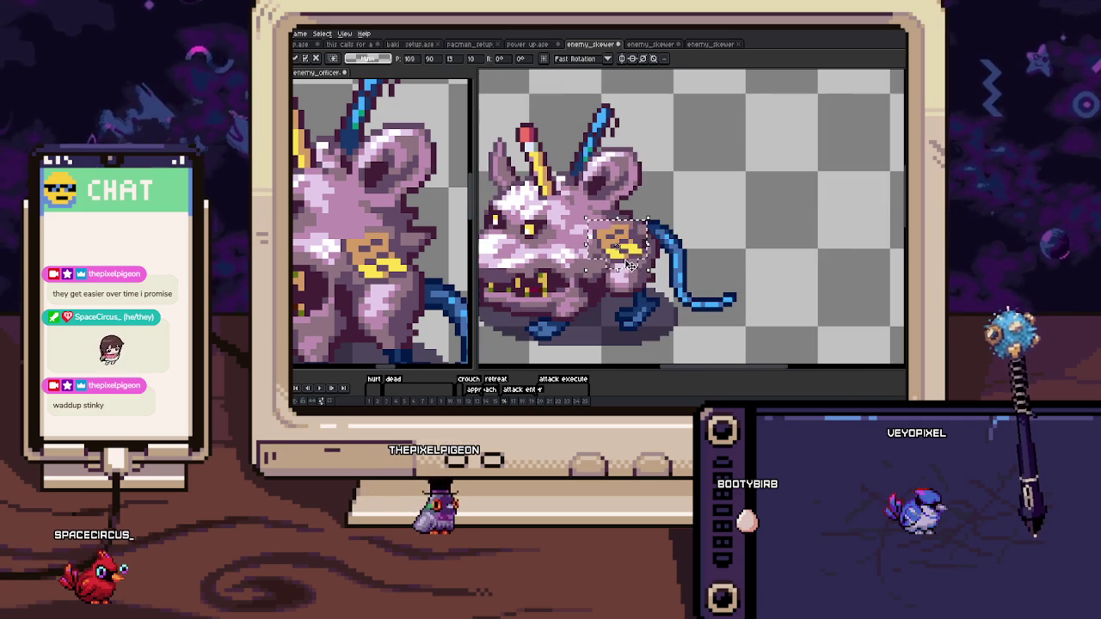
pyautogui.scroll(4, 383, 234)
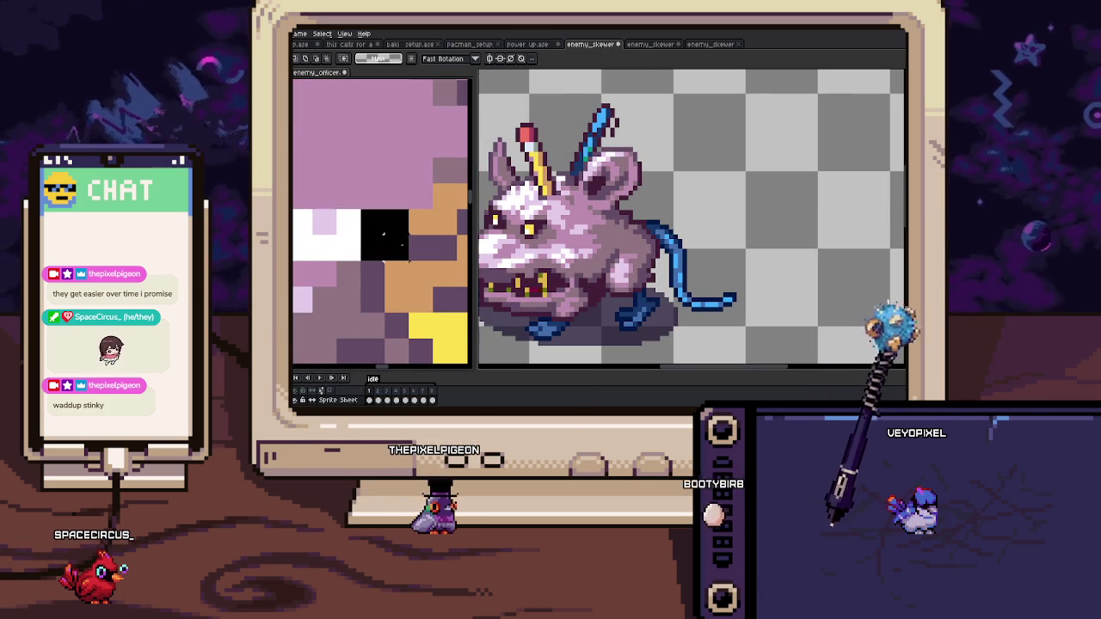
pyautogui.scroll(-1, 383, 234)
pyautogui.moveTo(382, 235); pyautogui.dragTo(391, 225)
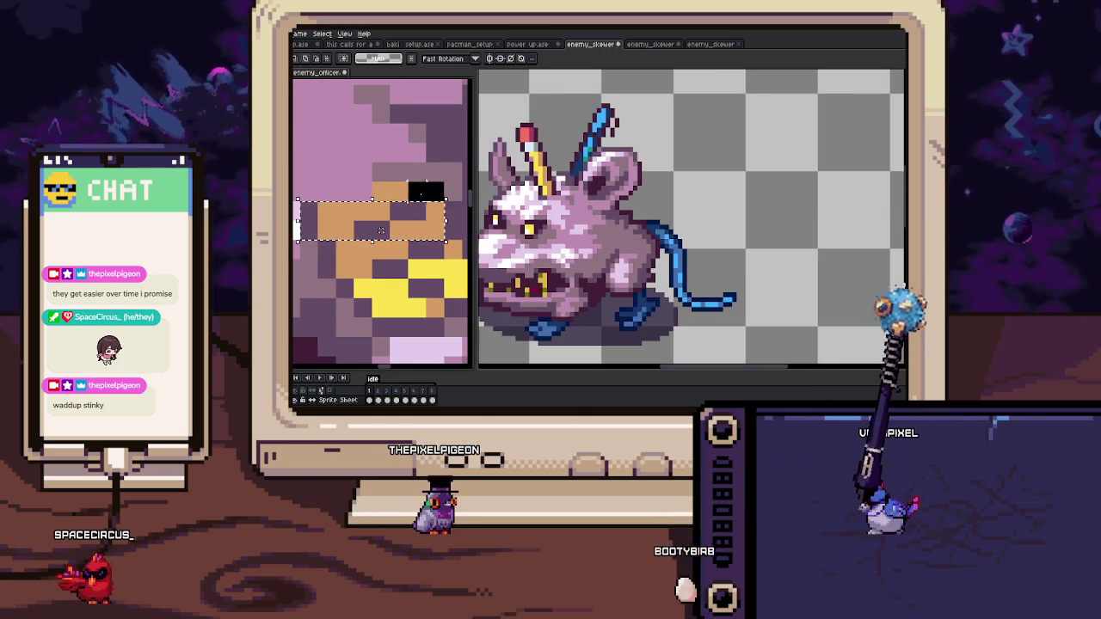
pyautogui.scroll(-1, 401, 215)
pyautogui.click(625, 250)
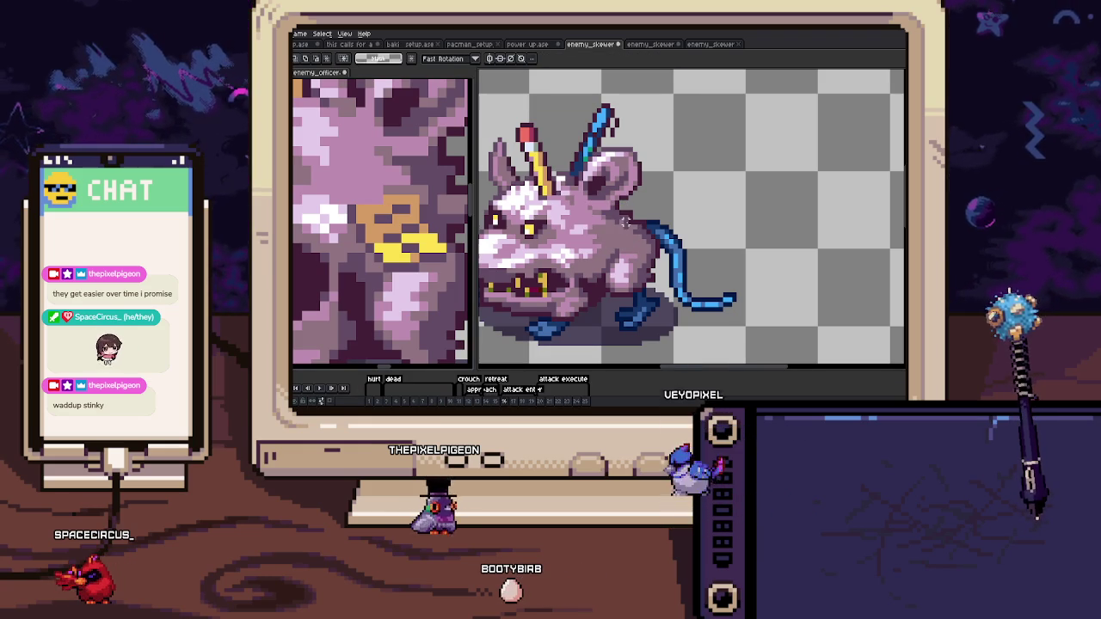
pyautogui.moveTo(625, 222); pyautogui.dragTo(632, 250)
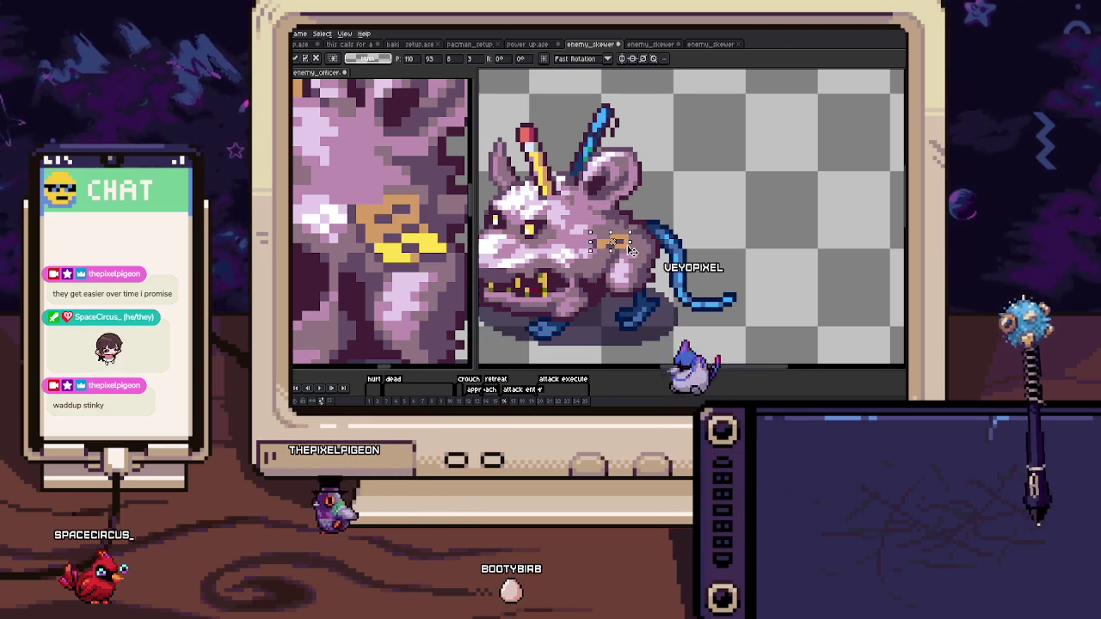
pyautogui.press('Return')
# With the pencil ready, zoom and recentre the rat to review the placed badge.
pyautogui.press('b')
pyautogui.scroll(2, 604, 248)
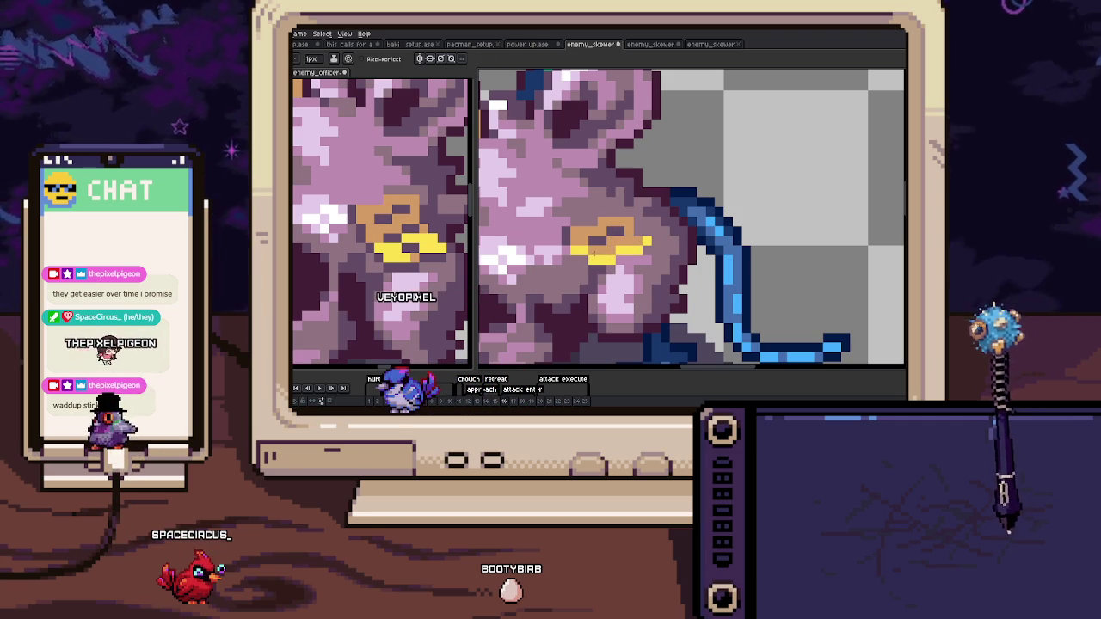
pyautogui.scroll(2, 593, 252)
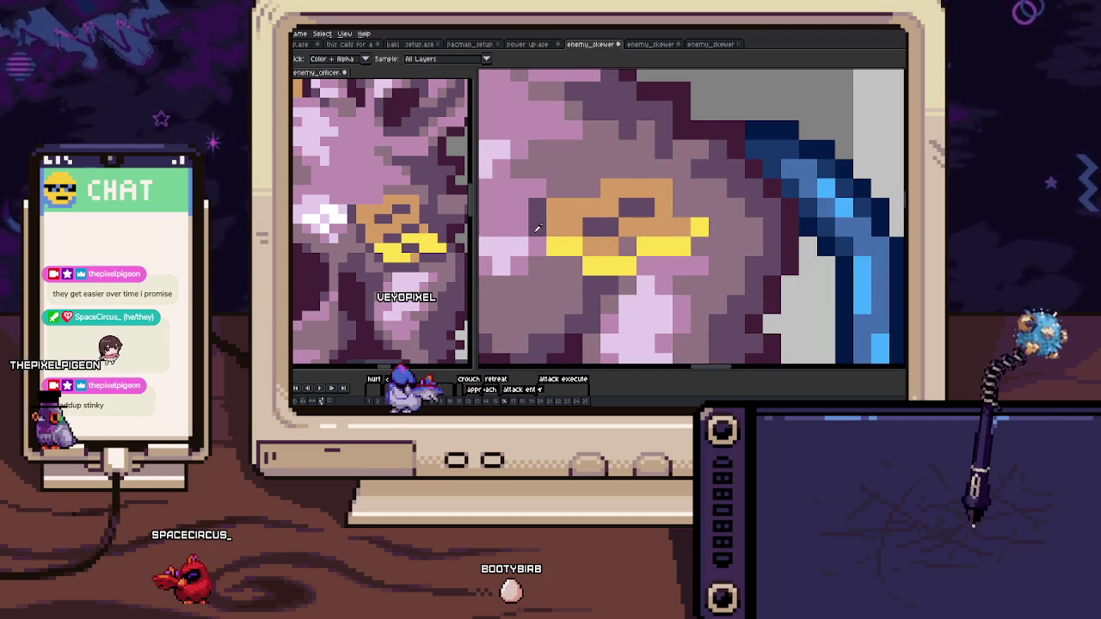
pyautogui.scroll(-4, 550, 232)
pyautogui.scroll(2, 566, 234)
pyautogui.scroll(1, 571, 228)
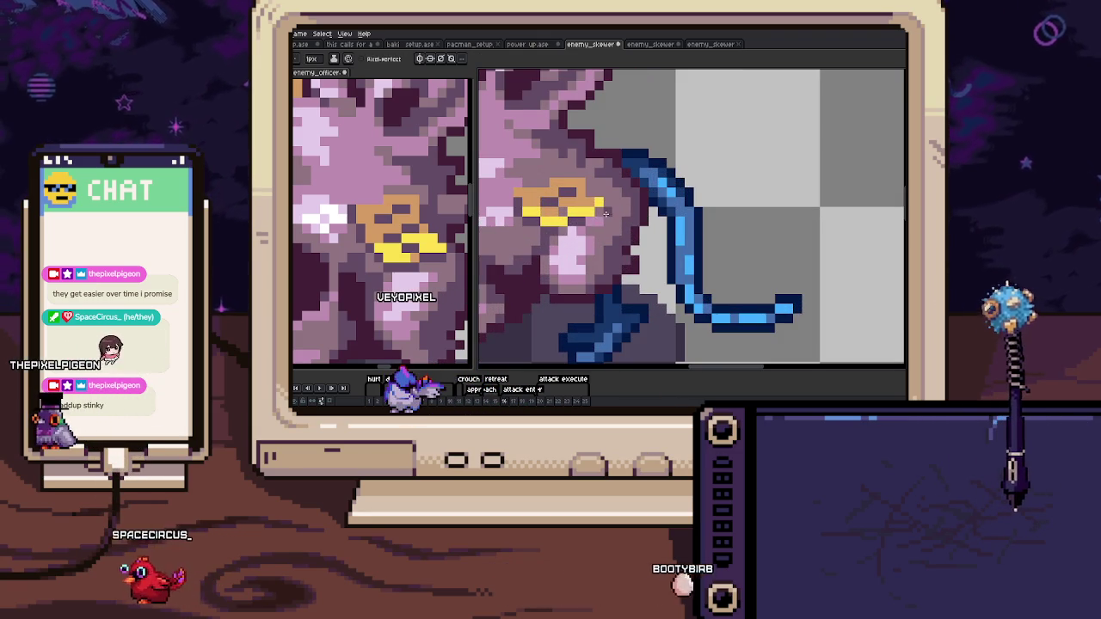
pyautogui.scroll(-3, 605, 212)
pyautogui.moveTo(616, 222); pyautogui.dragTo(644, 246)
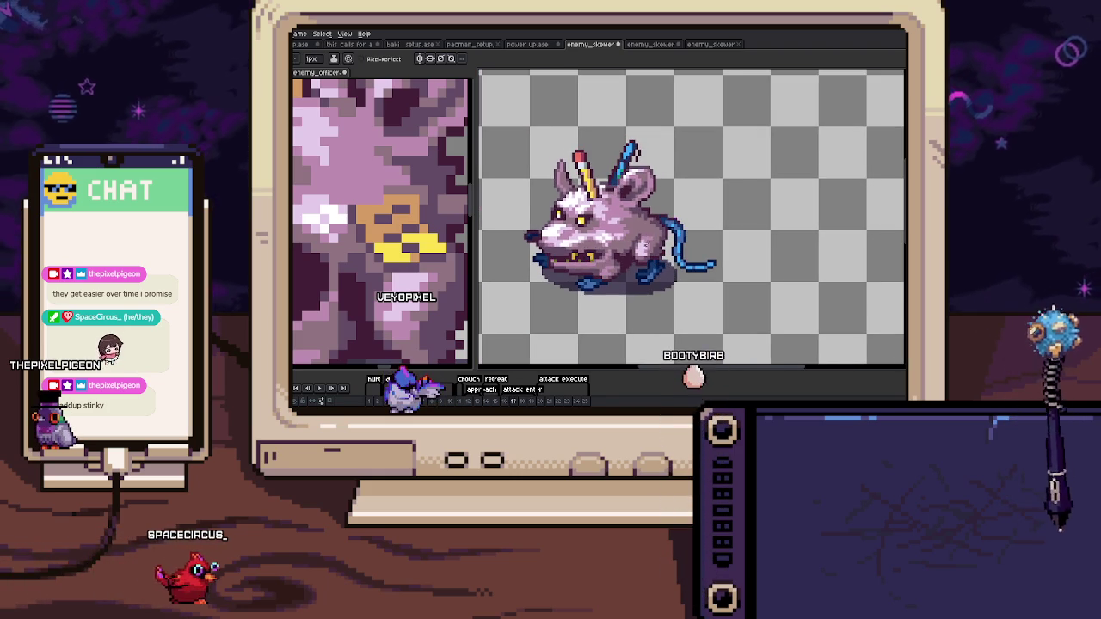
# Duplicate the badge and position the copy on the rat's shoulder in frame 17.
pyautogui.scroll(3, 606, 239)
pyautogui.hotkey('ctrl', 'v')
pyautogui.moveTo(602, 213); pyautogui.dragTo(607, 153)
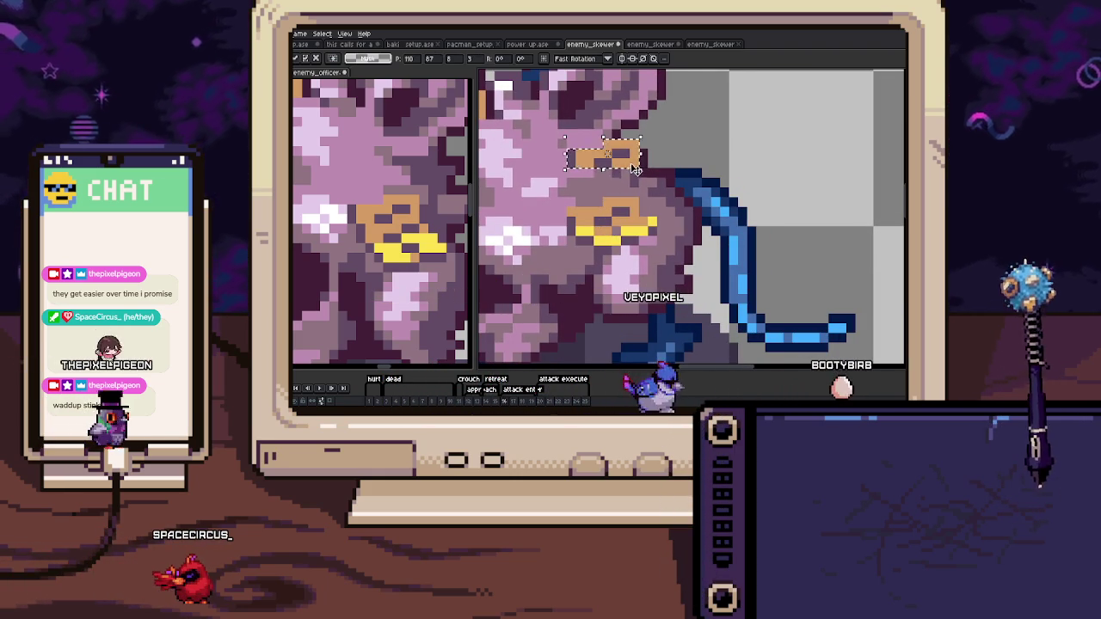
pyautogui.press('.')
pyautogui.moveTo(634, 170); pyautogui.dragTo(629, 238)
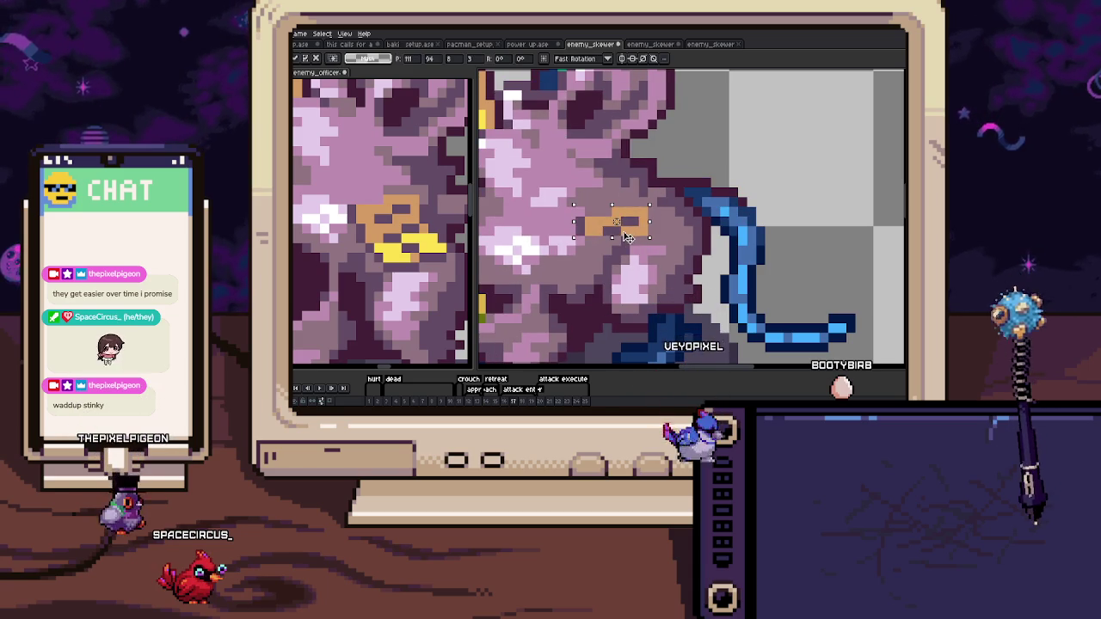
pyautogui.press('b')
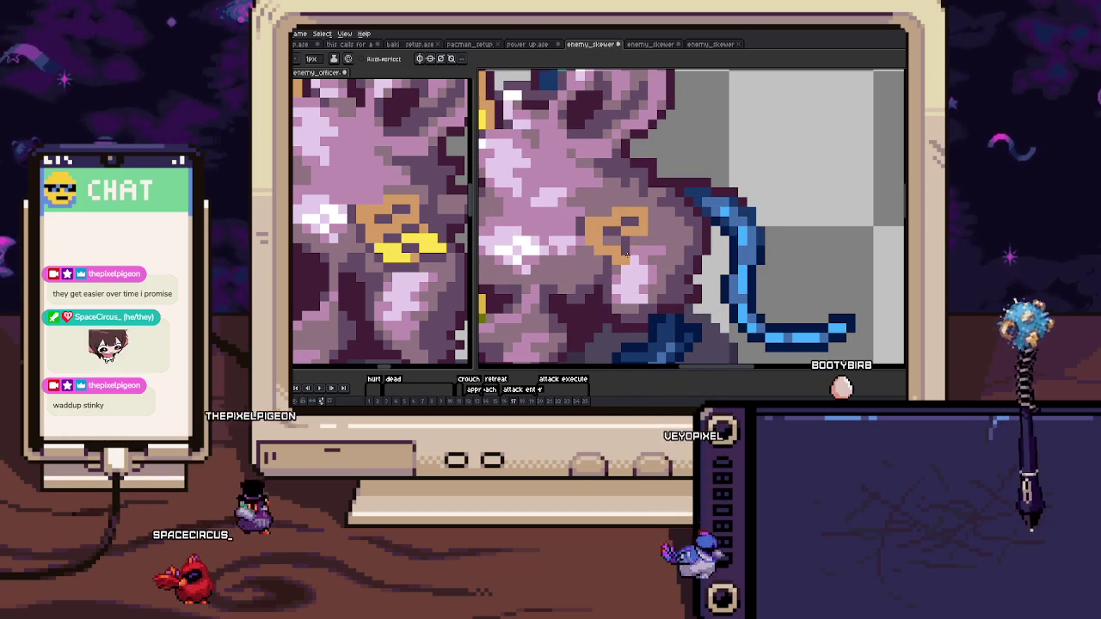
# Redraw the badge's orange and yellow pixels, comparing against the neighbouring frame.
pyautogui.moveTo(649, 248); pyautogui.dragTo(606, 259)
pyautogui.press('.')
pyautogui.press('.')
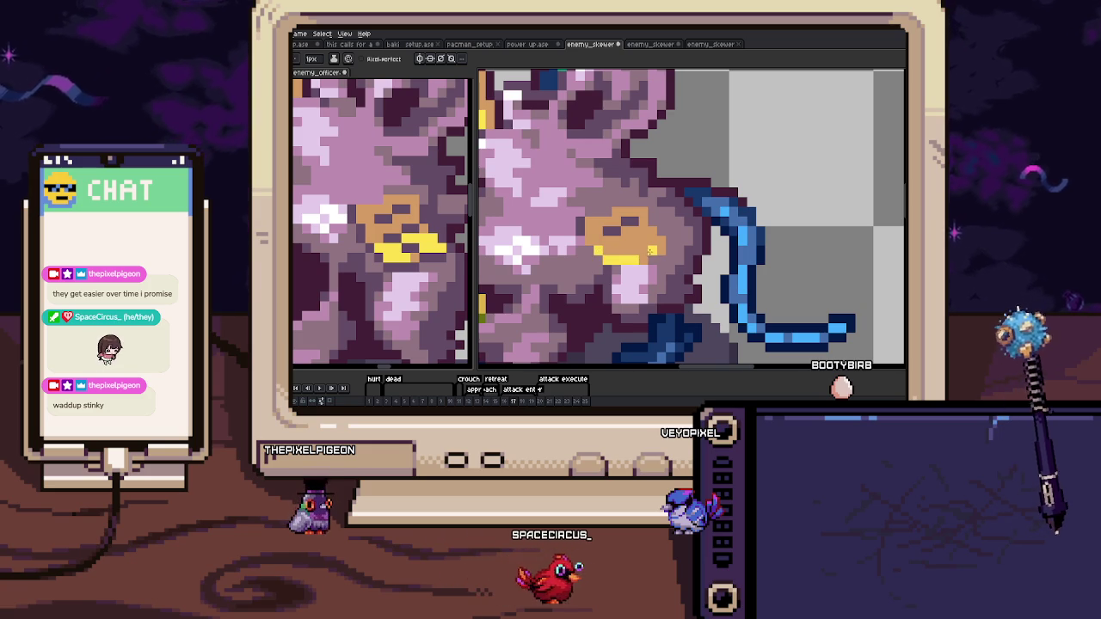
pyautogui.moveTo(649, 251); pyautogui.dragTo(602, 258)
pyautogui.press('.')
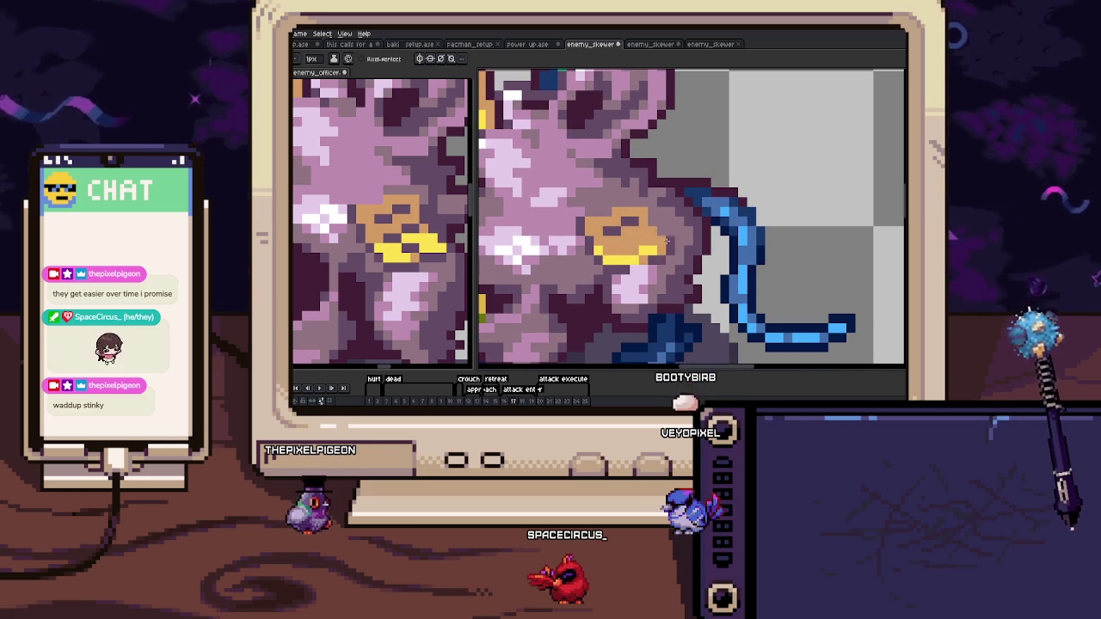
pyautogui.scroll(-3, 665, 244)
pyautogui.scroll(4, 655, 248)
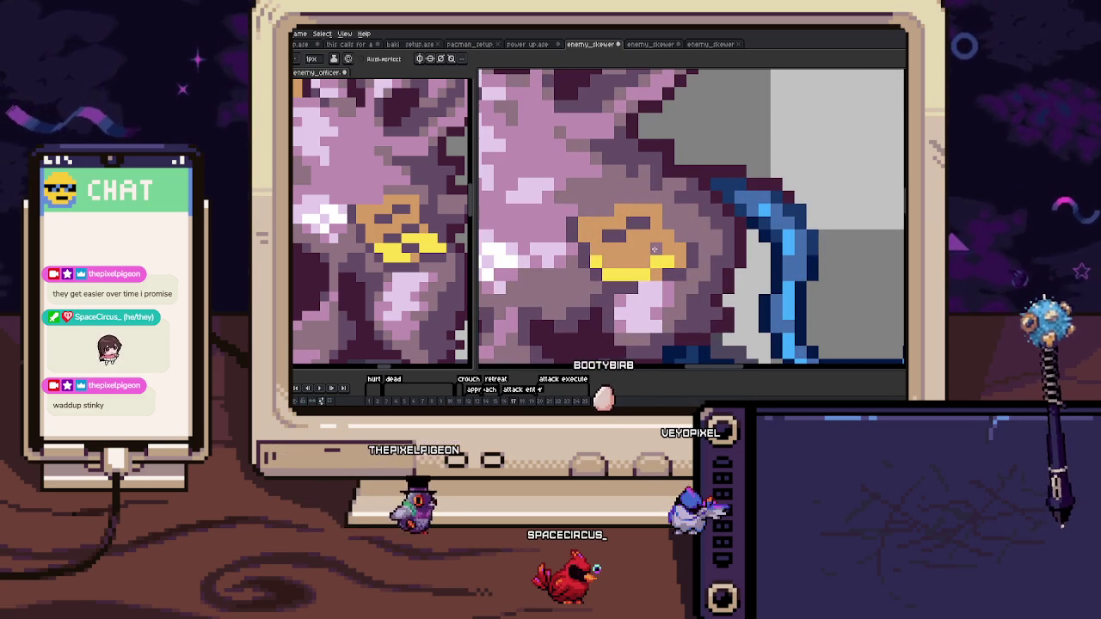
pyautogui.scroll(-3, 629, 261)
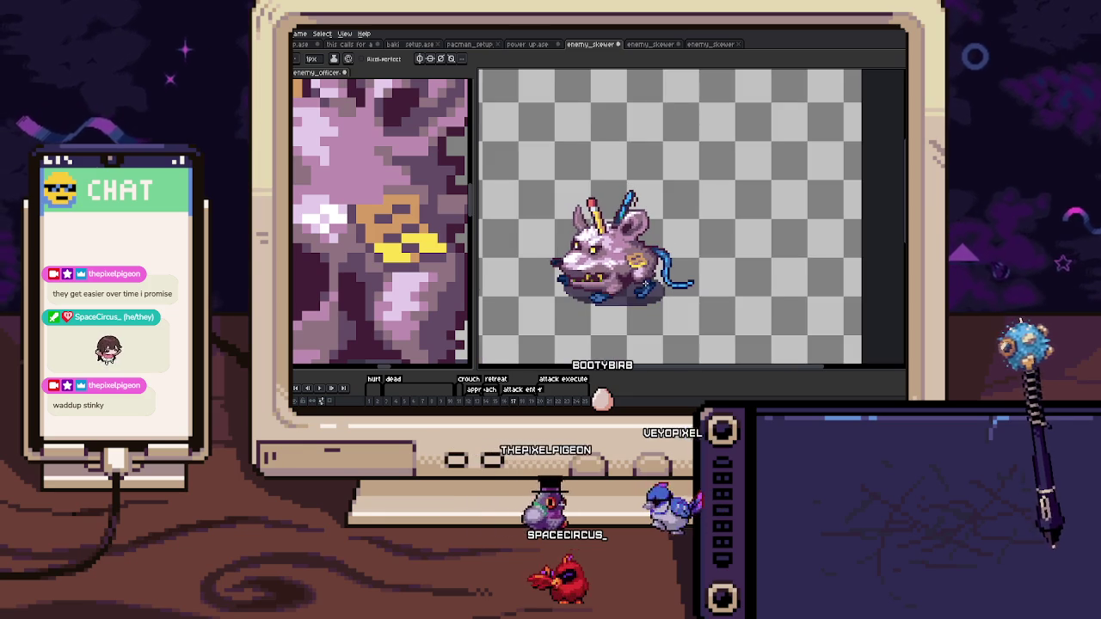
pyautogui.scroll(3, 644, 281)
pyautogui.scroll(-1, 645, 281)
pyautogui.scroll(2, 593, 211)
pyautogui.scroll(1, 593, 211)
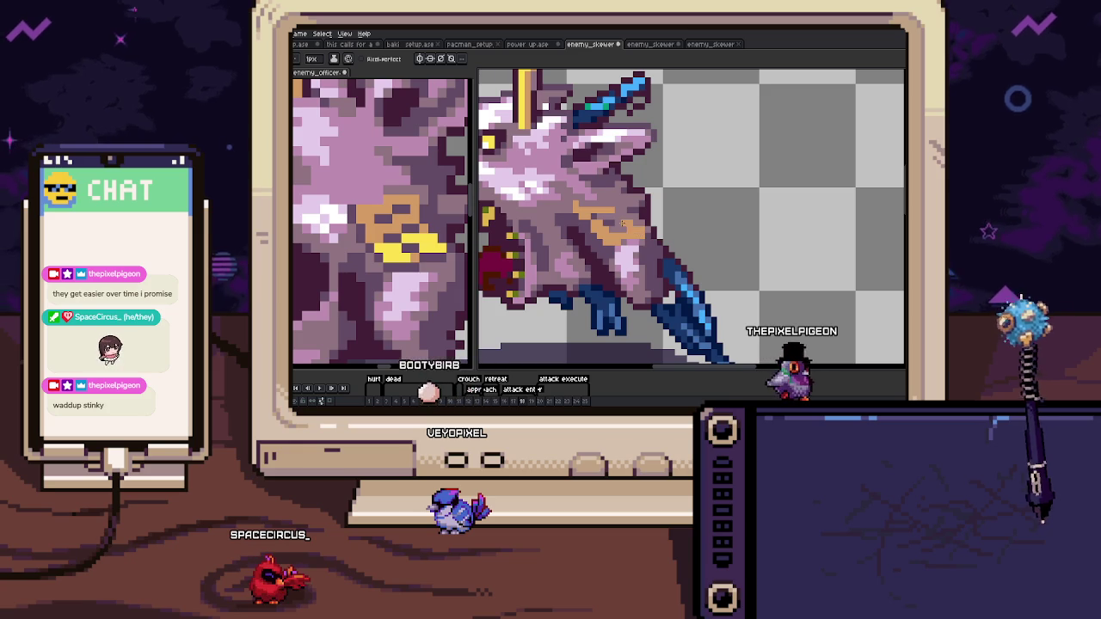
# Try a yellow stroke along the badge's top on frame 19, then undo it.
pyautogui.scroll(1, 636, 225)
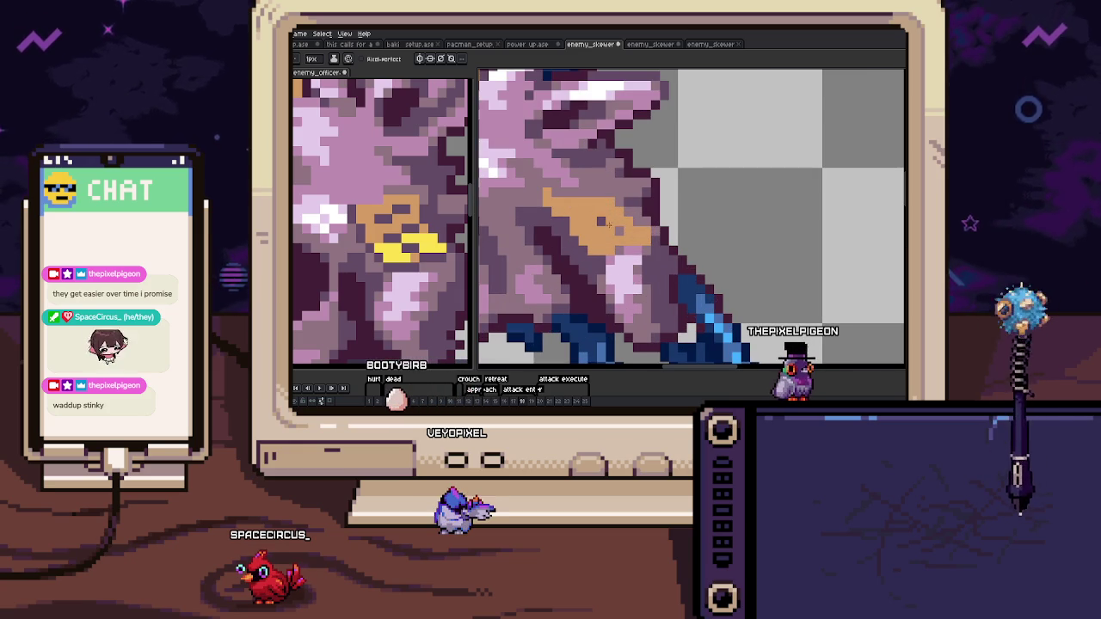
pyautogui.press('Right')
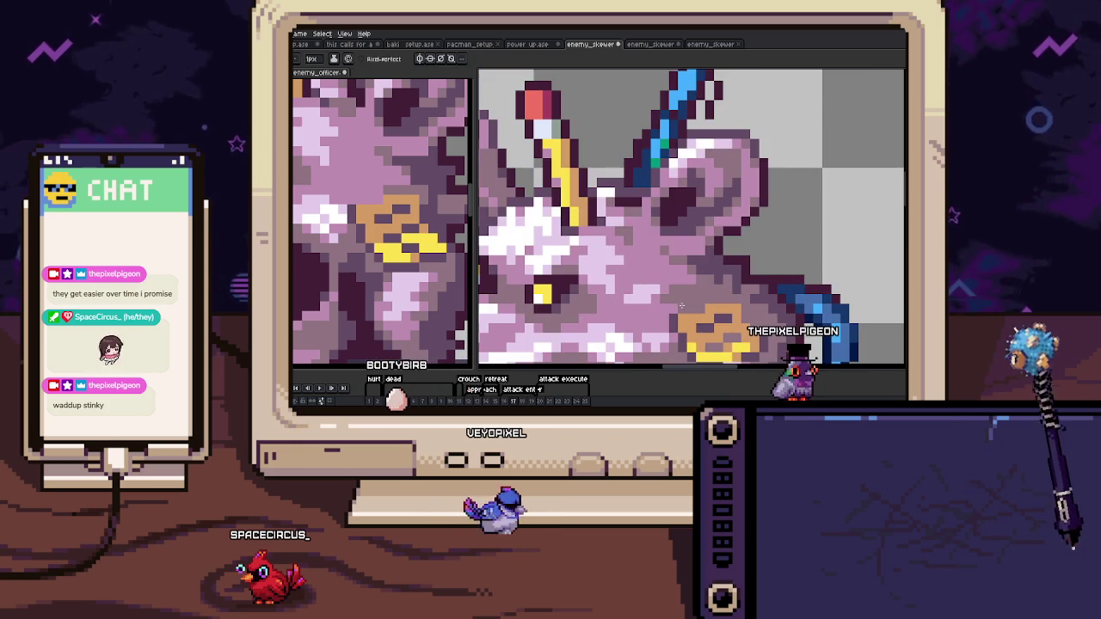
pyautogui.press('Left')
pyautogui.moveTo(543, 202)
pyautogui.mouseDown()
pyautogui.moveTo(593, 202)
pyautogui.moveTo(588, 210)
pyautogui.mouseUp()
pyautogui.hotkey('ctrl', 'z')
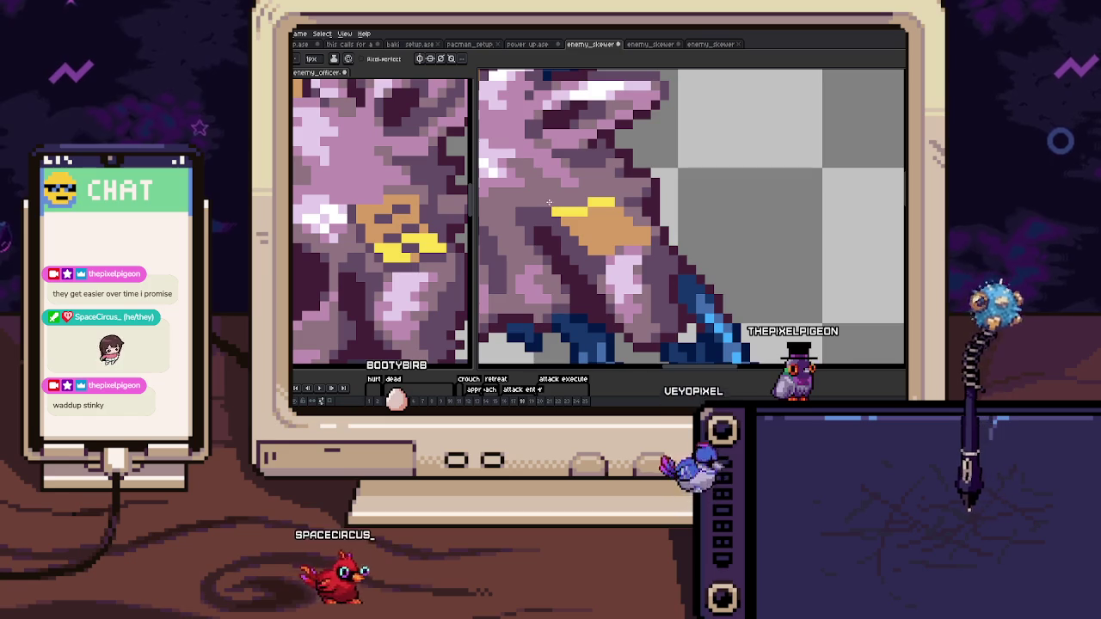
pyautogui.press('Right')
pyautogui.press('Left')
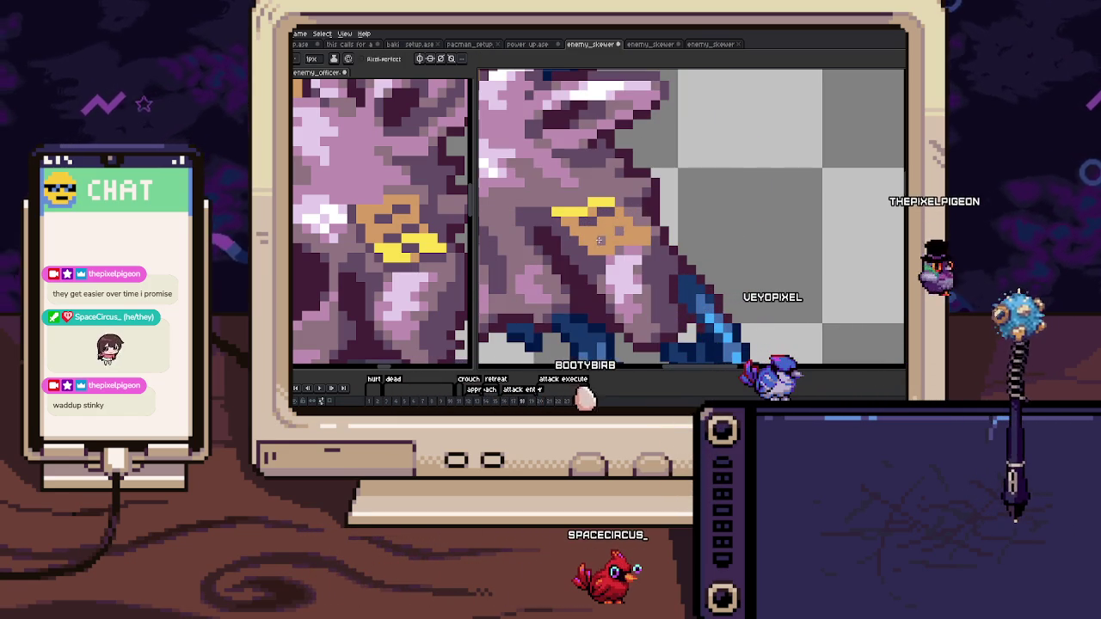
# Eyedrop the badge colour and paint the badge shape on the rat's shoulder in frame 19.
pyautogui.scroll(-5, 657, 248)
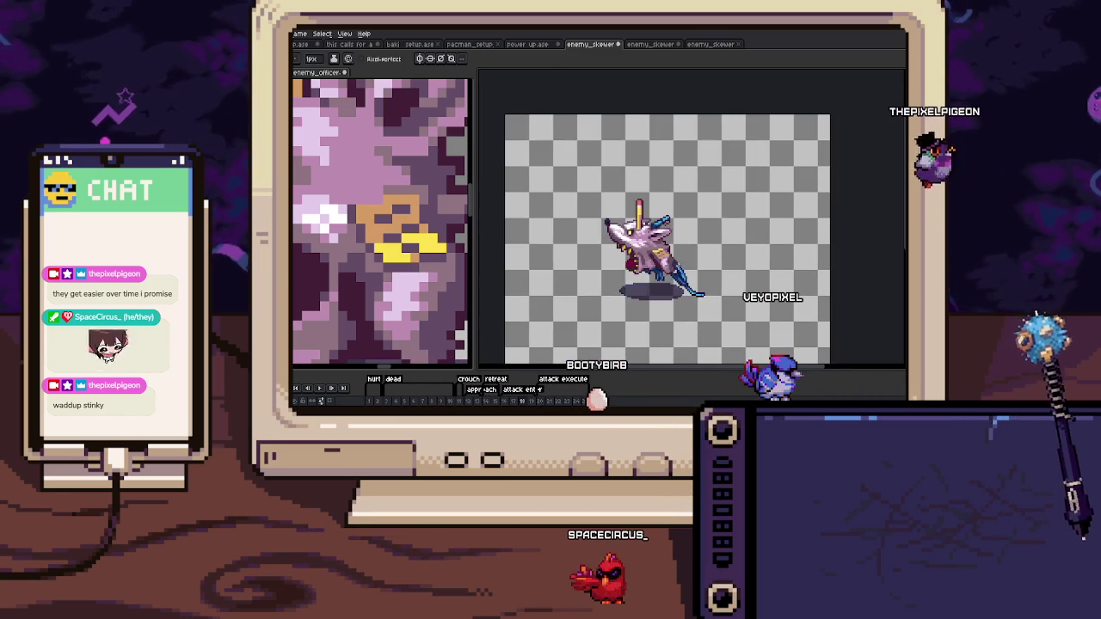
pyautogui.press('Right')
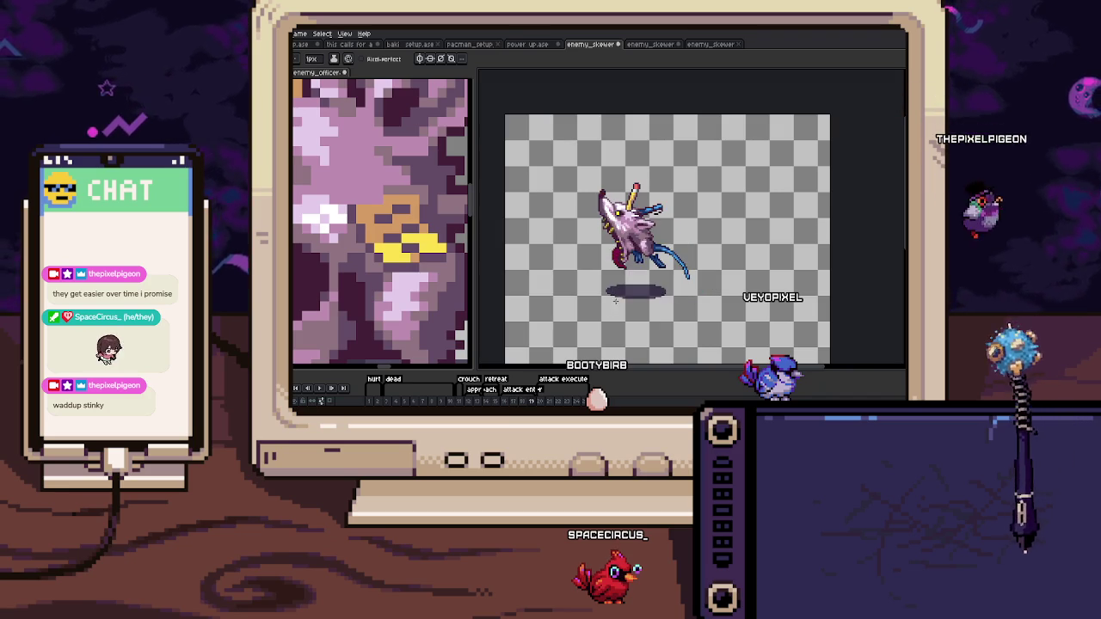
pyautogui.scroll(3, 675, 266)
pyautogui.press('Left')
pyautogui.scroll(1, 675, 266)
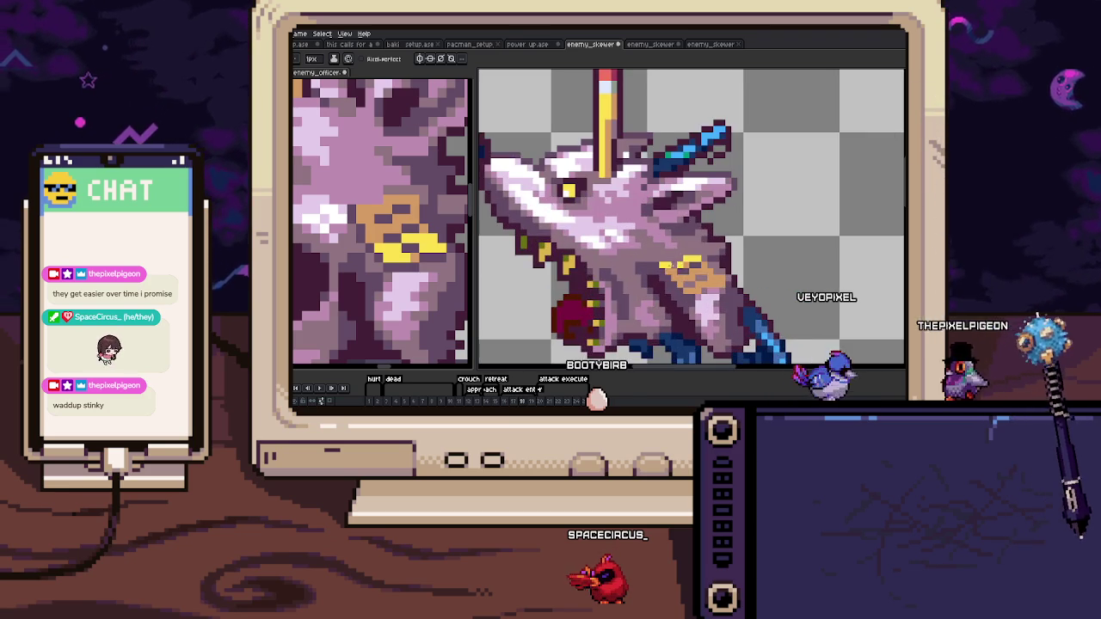
pyautogui.press('Right')
pyautogui.moveTo(605, 199); pyautogui.dragTo(607, 220)
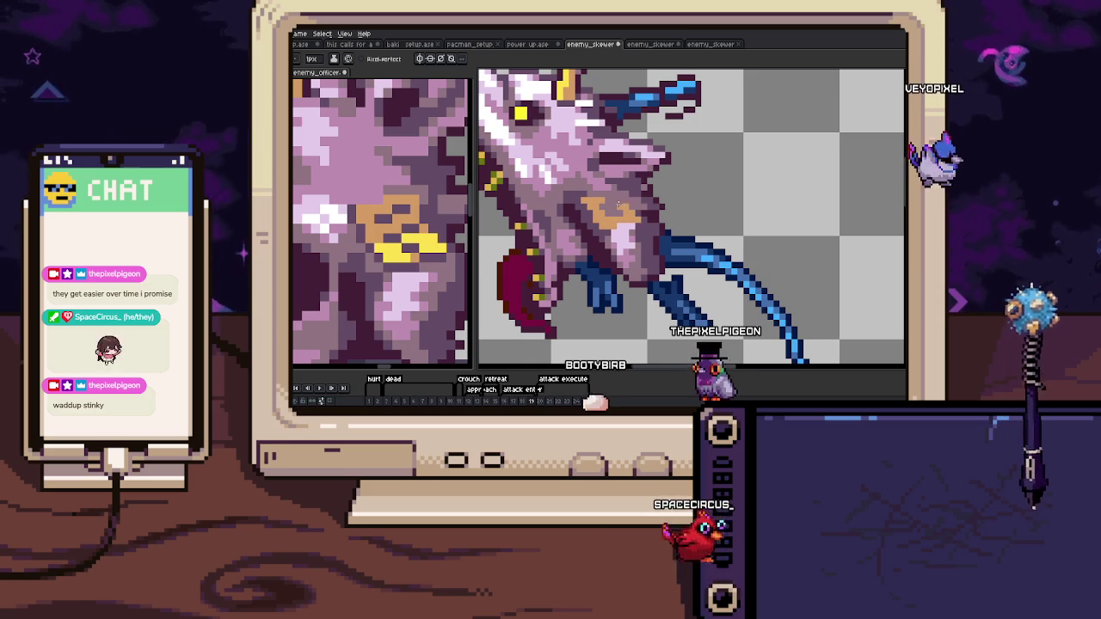
pyautogui.press('Left')
pyautogui.press('Right')
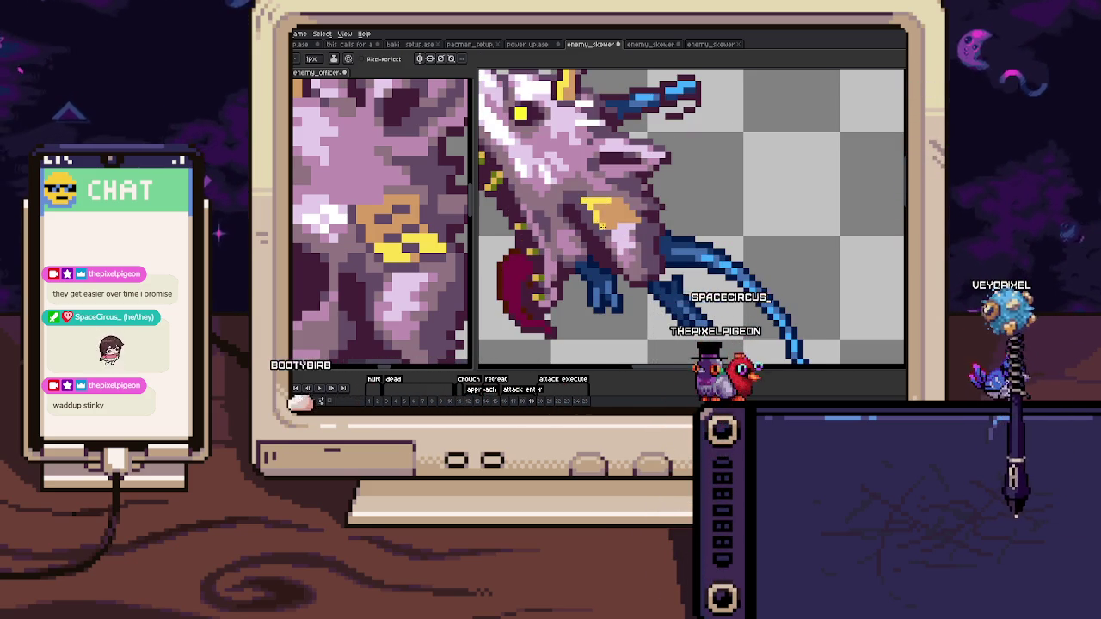
# Step through the frames from 16 onward to check the badge in the animation.
pyautogui.press('Left')
pyautogui.press('Right')
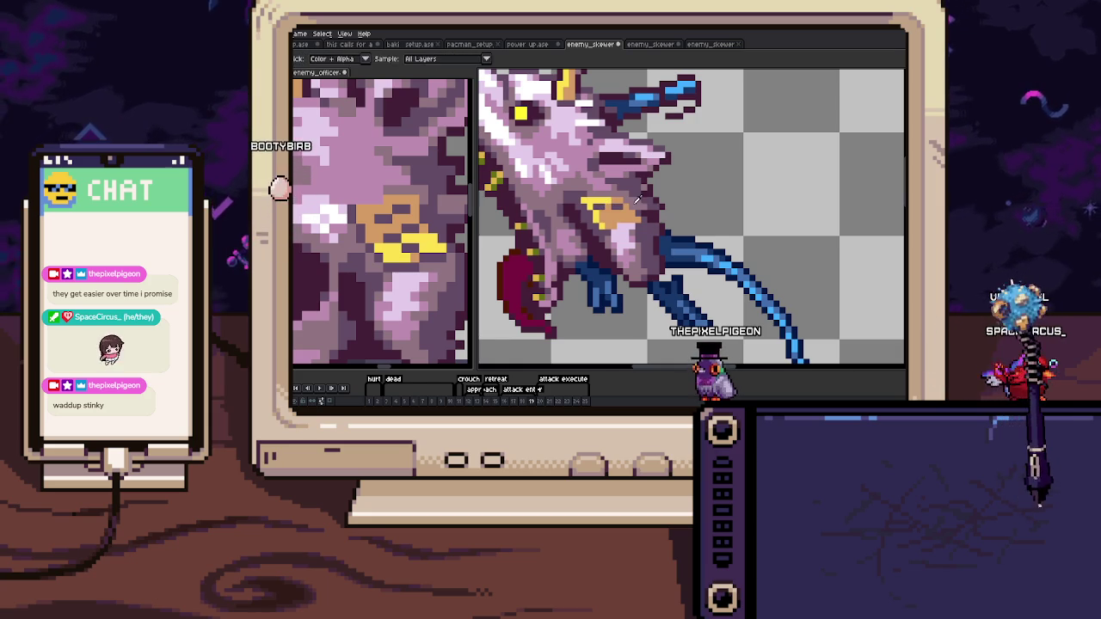
pyautogui.scroll(-4, 625, 213)
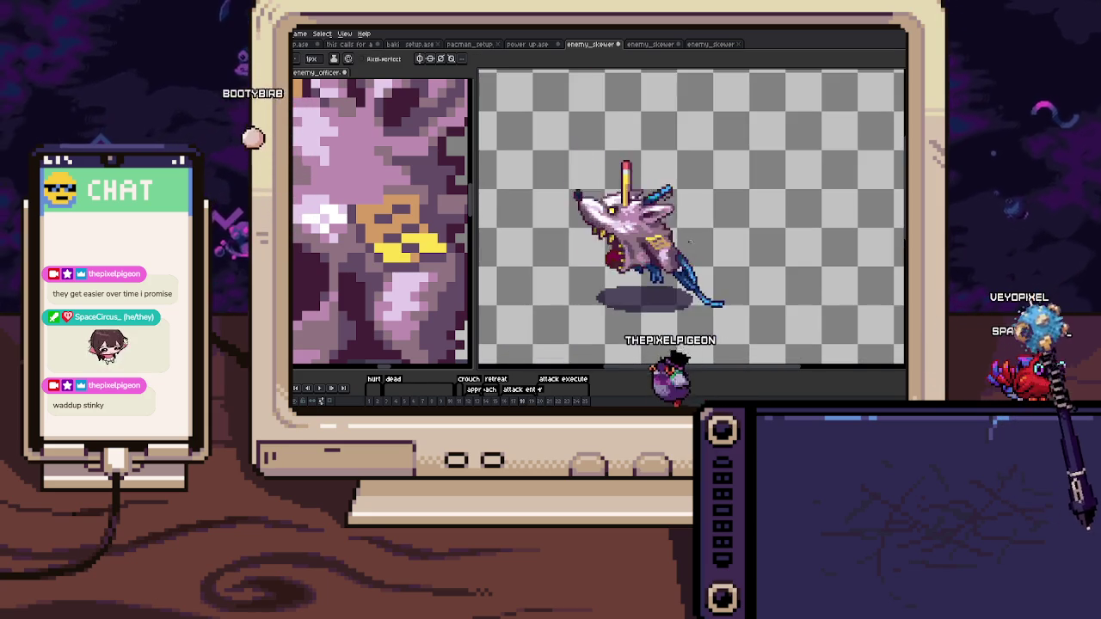
pyautogui.press('Left')
pyautogui.press('Left')
pyautogui.press('Left')
pyautogui.press('Right')
pyautogui.press('Right')
pyautogui.press('Right')
pyautogui.press('Right')
pyautogui.scroll(3, 612, 260)
pyautogui.press('Right')
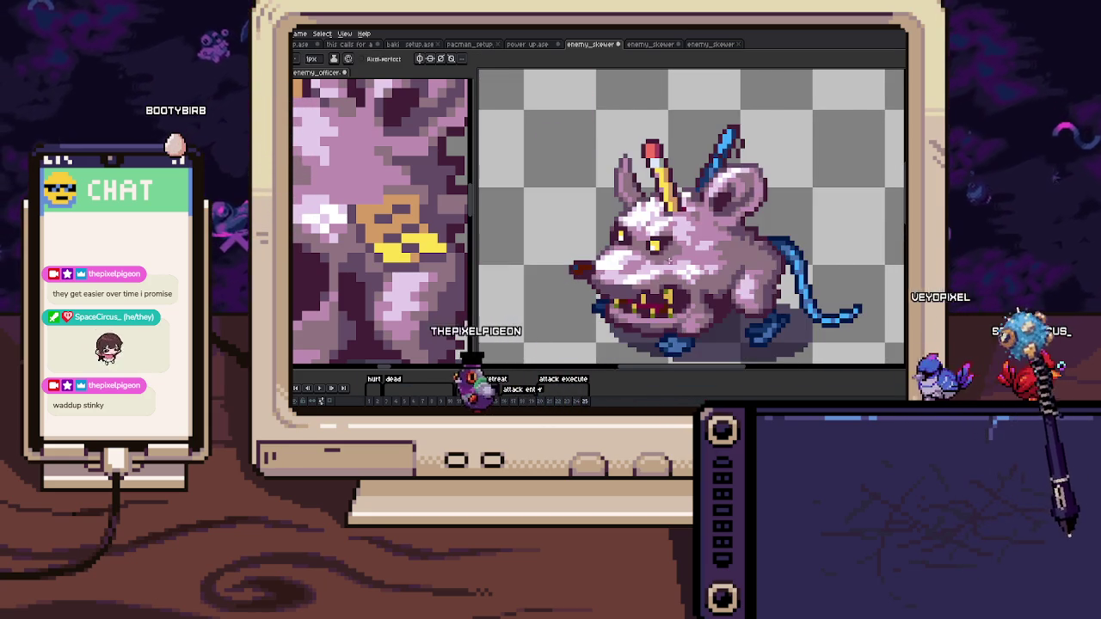
pyautogui.press('Right')
pyautogui.press('Right')
pyautogui.press('Right')
pyautogui.press('Right')
pyautogui.press('Right')
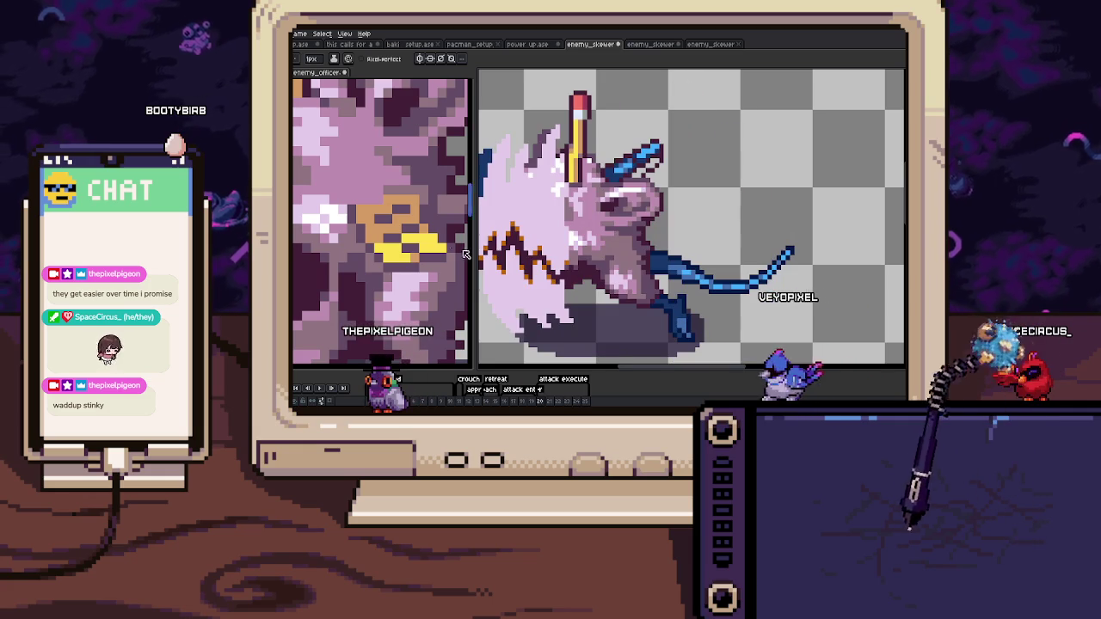
# Add tan pixels to the badge on frame 20 and compare it with frame 21.
pyautogui.scroll(1, 588, 251)
pyautogui.scroll(2, 587, 252)
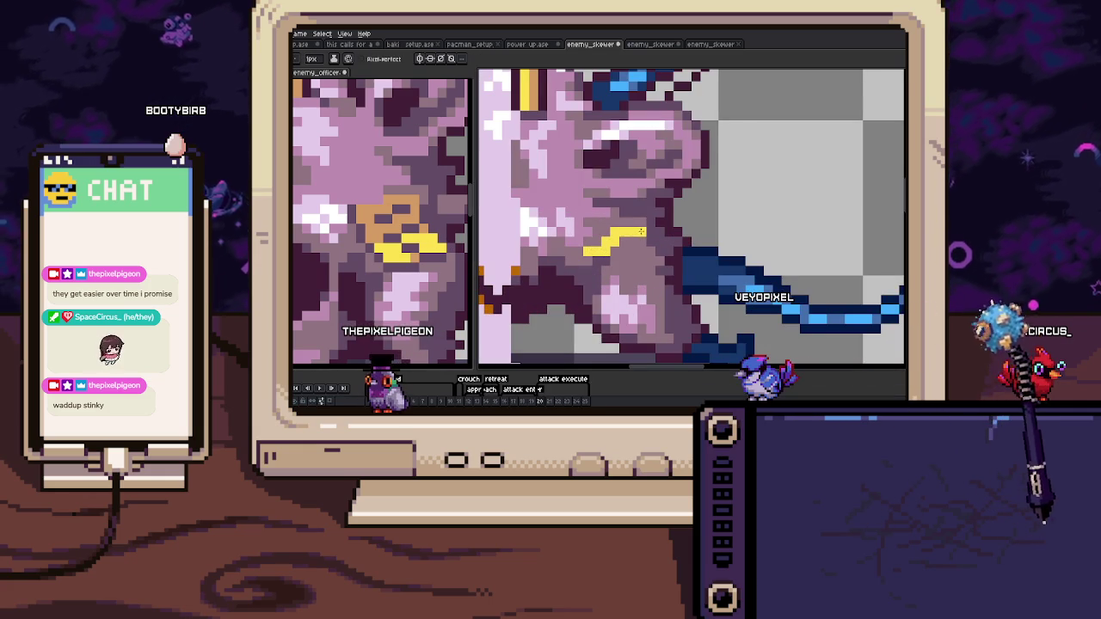
pyautogui.click(600, 241)
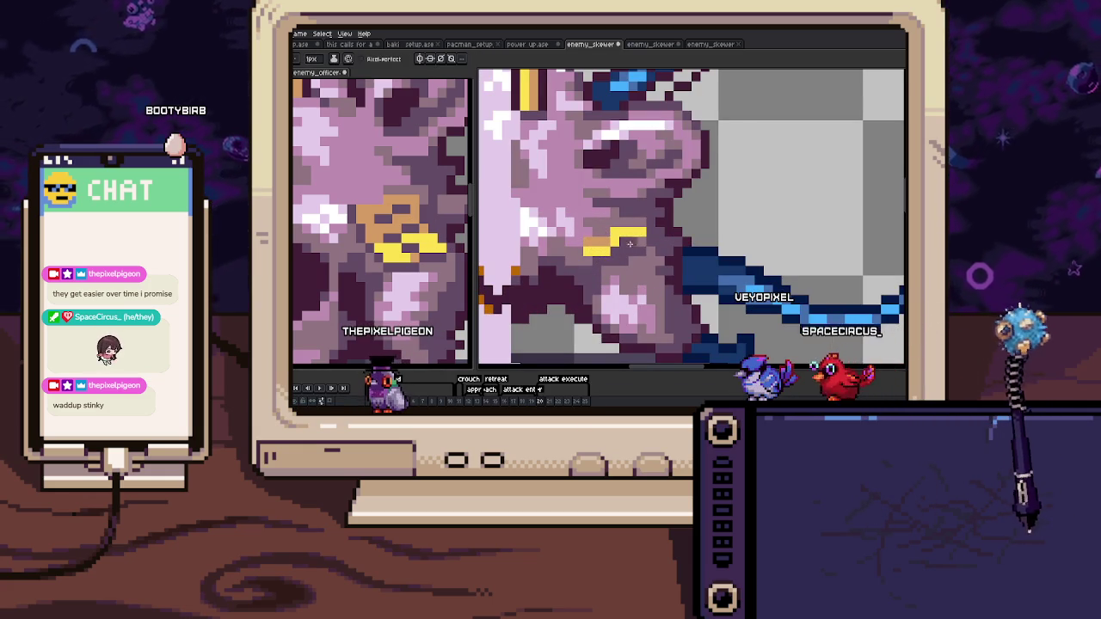
pyautogui.scroll(-3, 622, 246)
pyautogui.scroll(2, 626, 242)
pyautogui.press('Right')
pyautogui.press('Left')
pyautogui.press('Right')
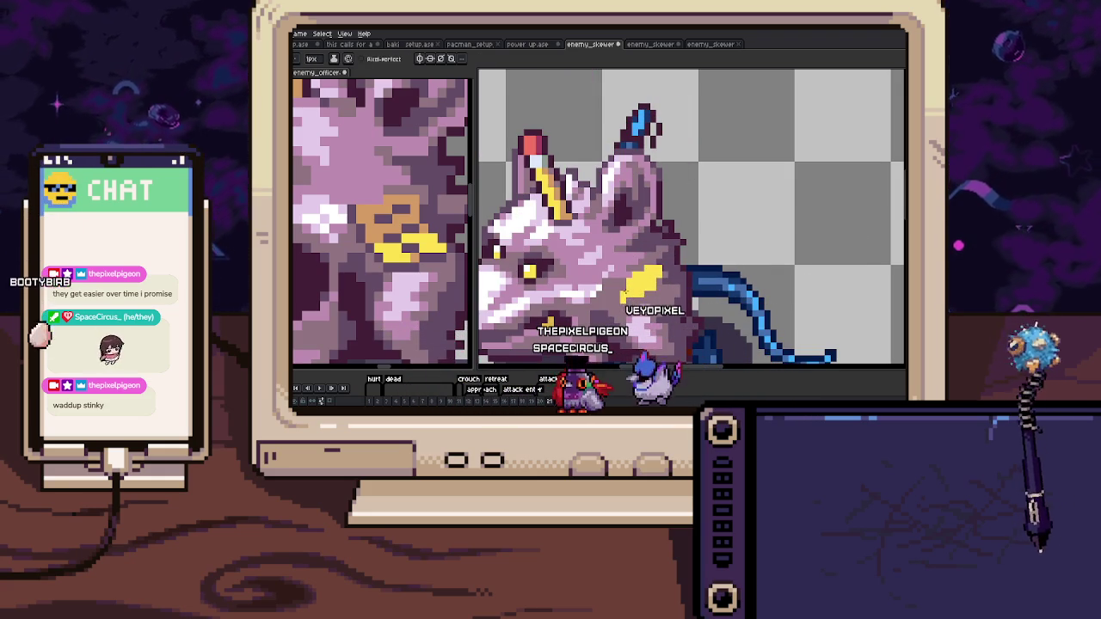
pyautogui.scroll(2, 651, 288)
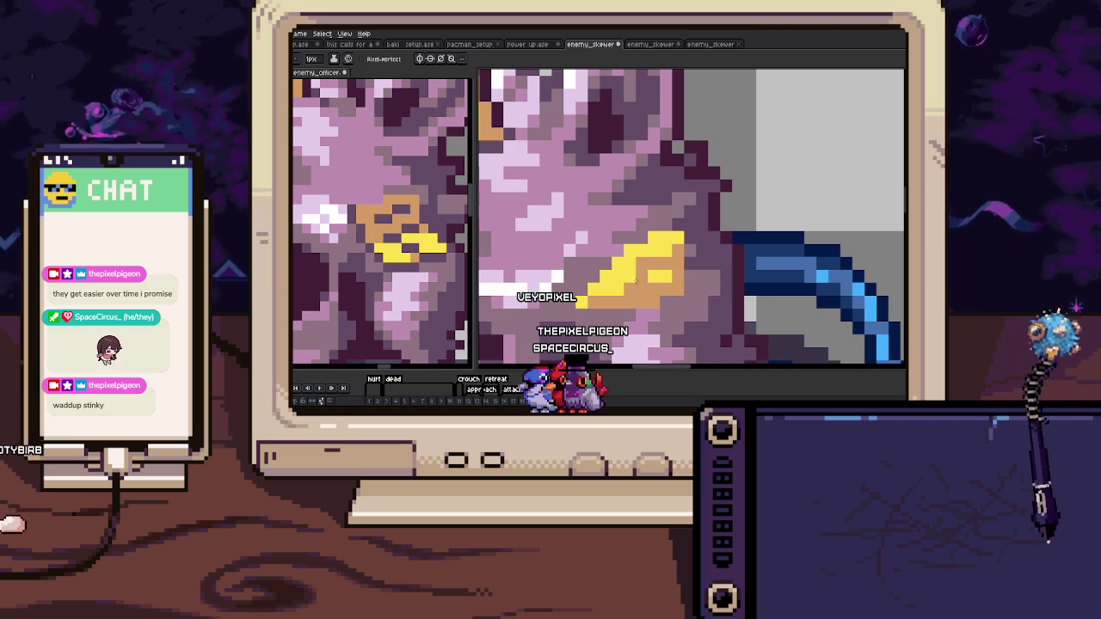
# Eyedrop the yellow and paint the yellow badge stroke on the rat's shoulder.
pyautogui.press('b')
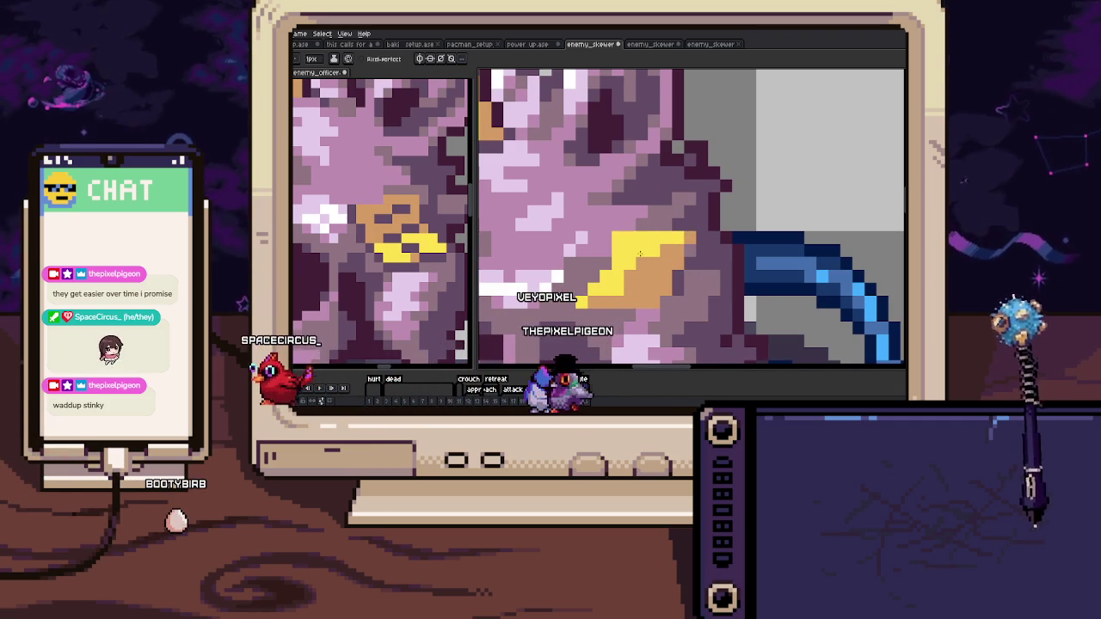
pyautogui.scroll(-2, 668, 299)
pyautogui.scroll(2, 636, 292)
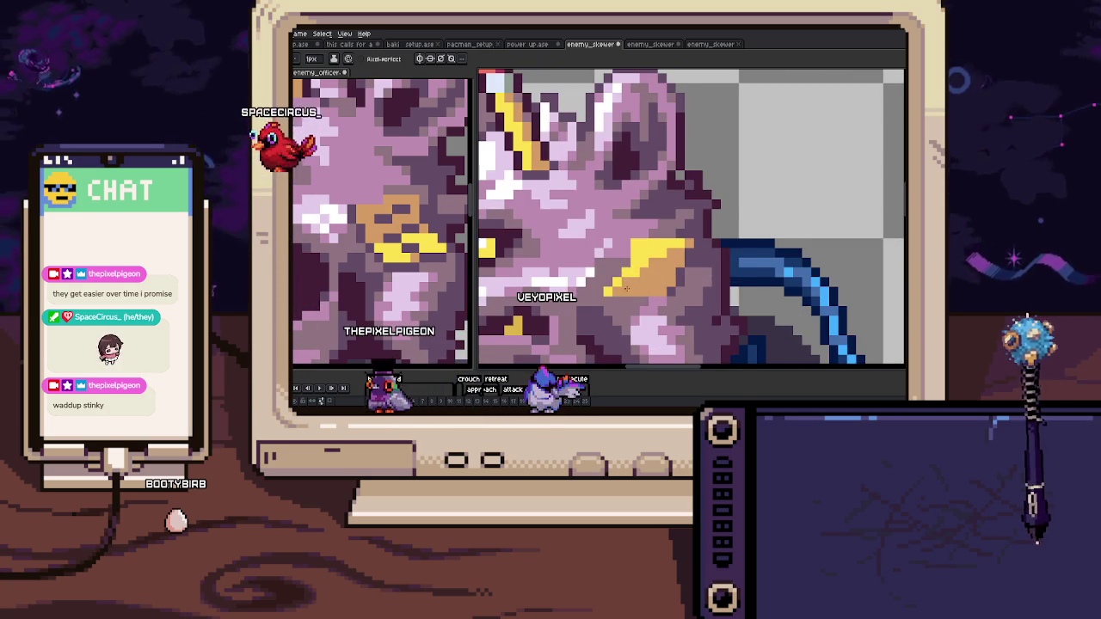
pyautogui.scroll(1, 626, 287)
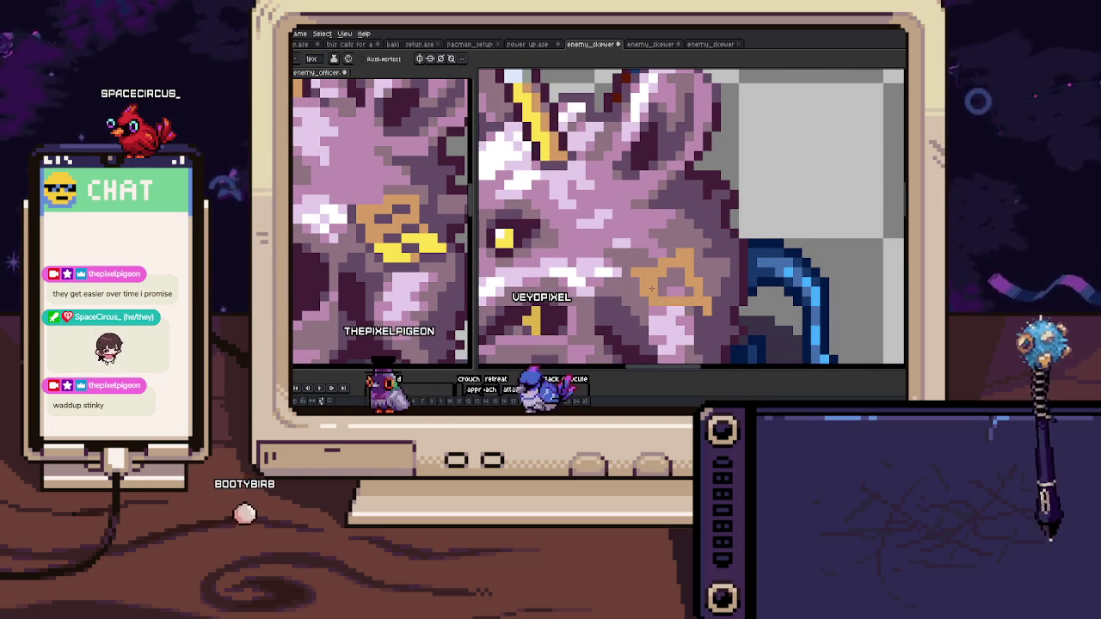
pyautogui.press('alt')
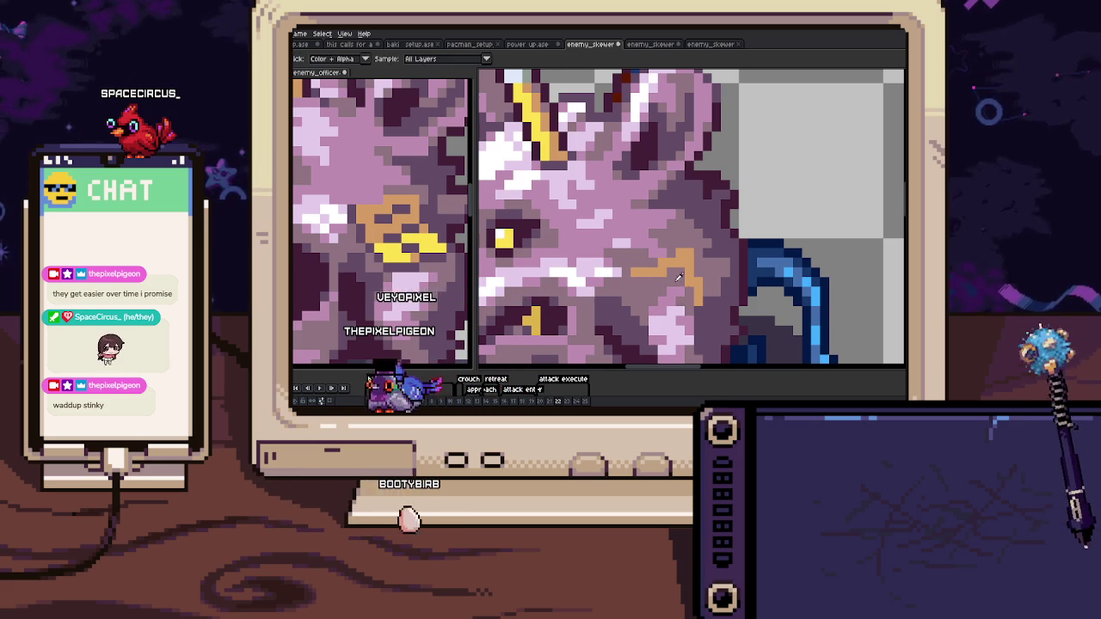
pyautogui.moveTo(636, 272); pyautogui.dragTo(705, 261)
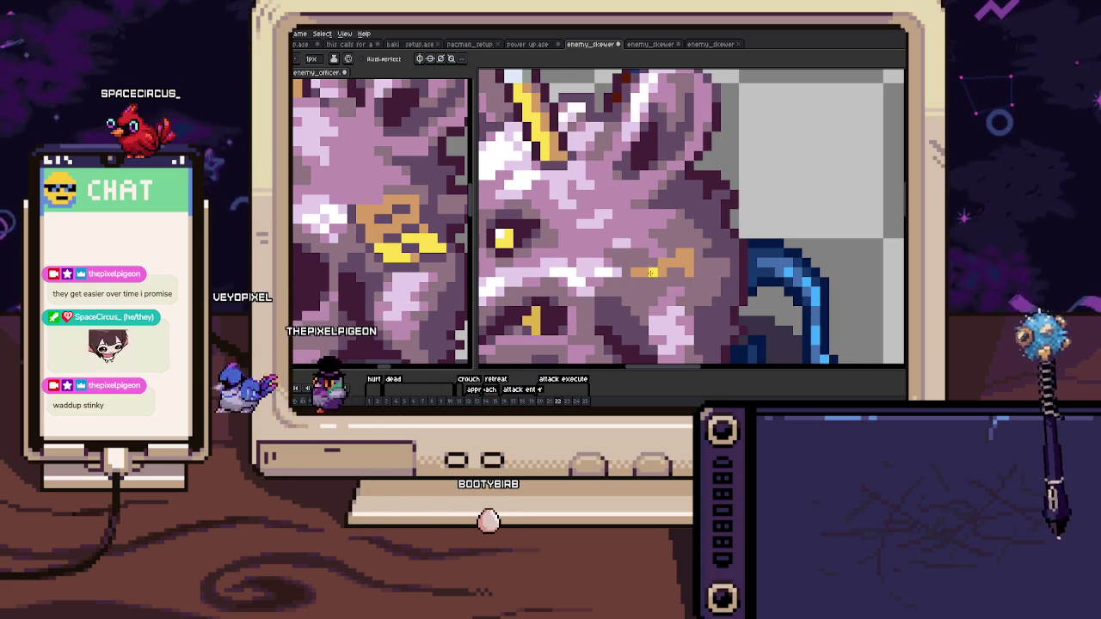
pyautogui.scroll(-3, 703, 259)
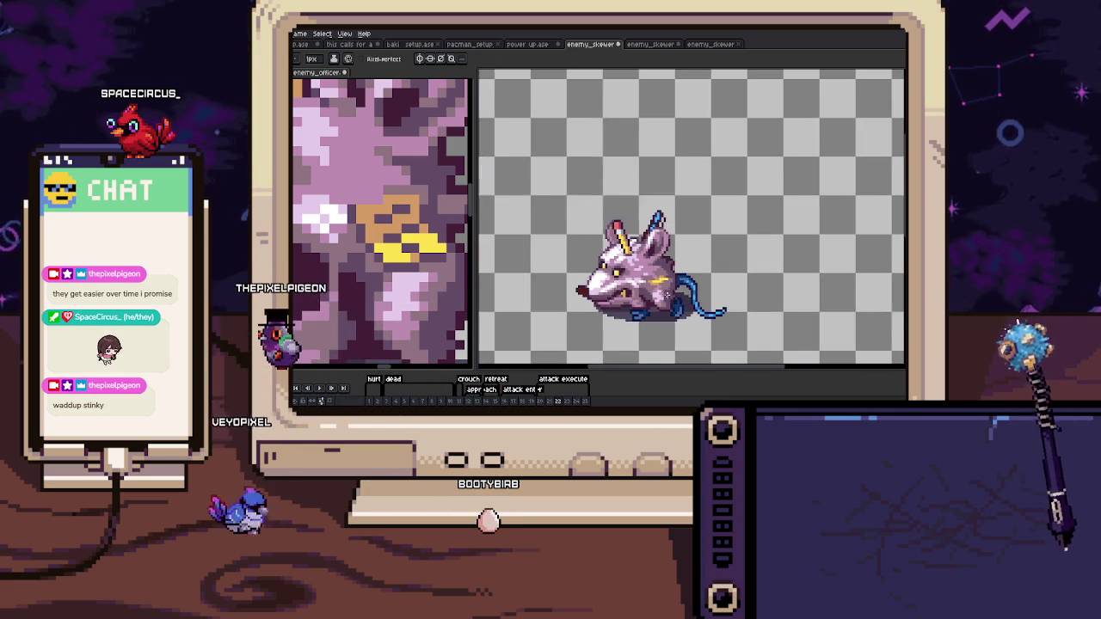
pyautogui.scroll(2, 664, 285)
pyautogui.scroll(2, 664, 284)
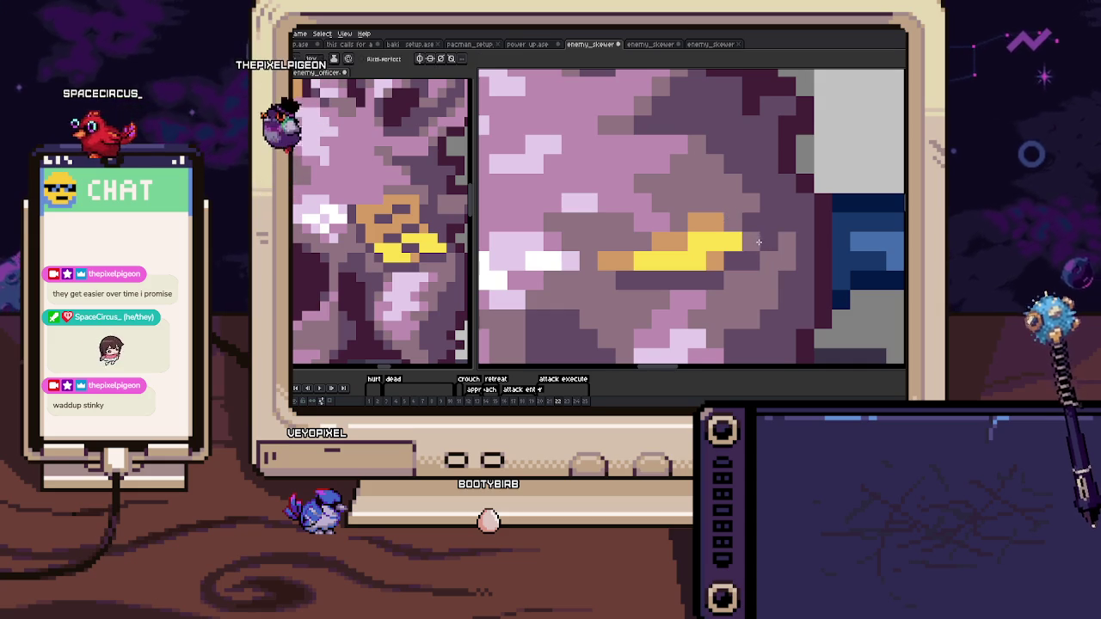
# Pick the tan badge colour and paint the badge's tan outline.
pyautogui.press('i')
pyautogui.scroll(-3, 746, 242)
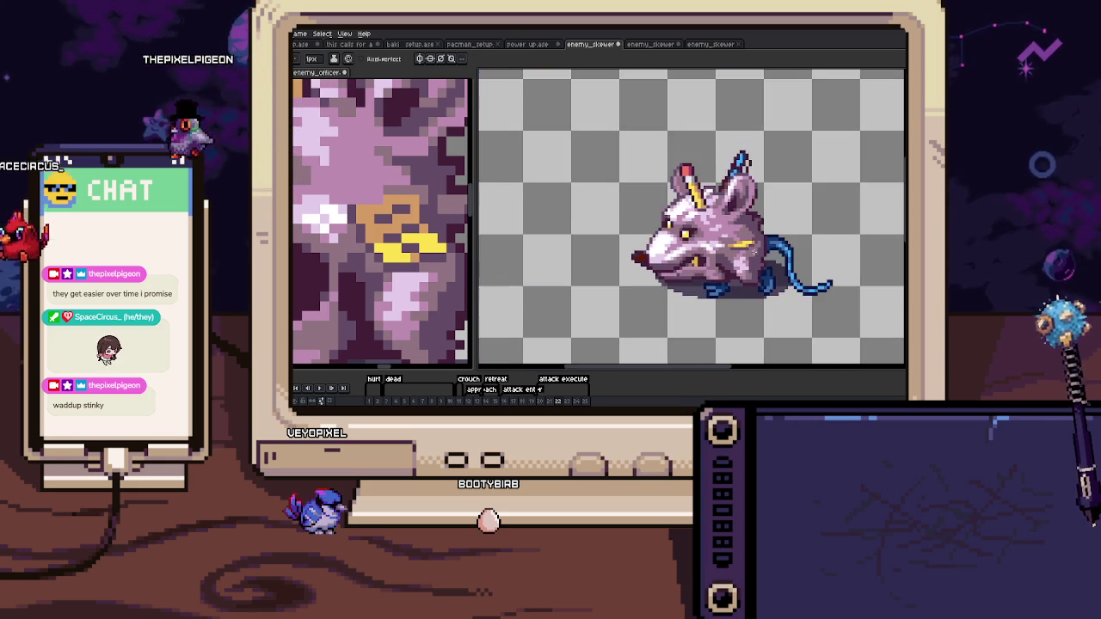
pyautogui.scroll(2, 725, 241)
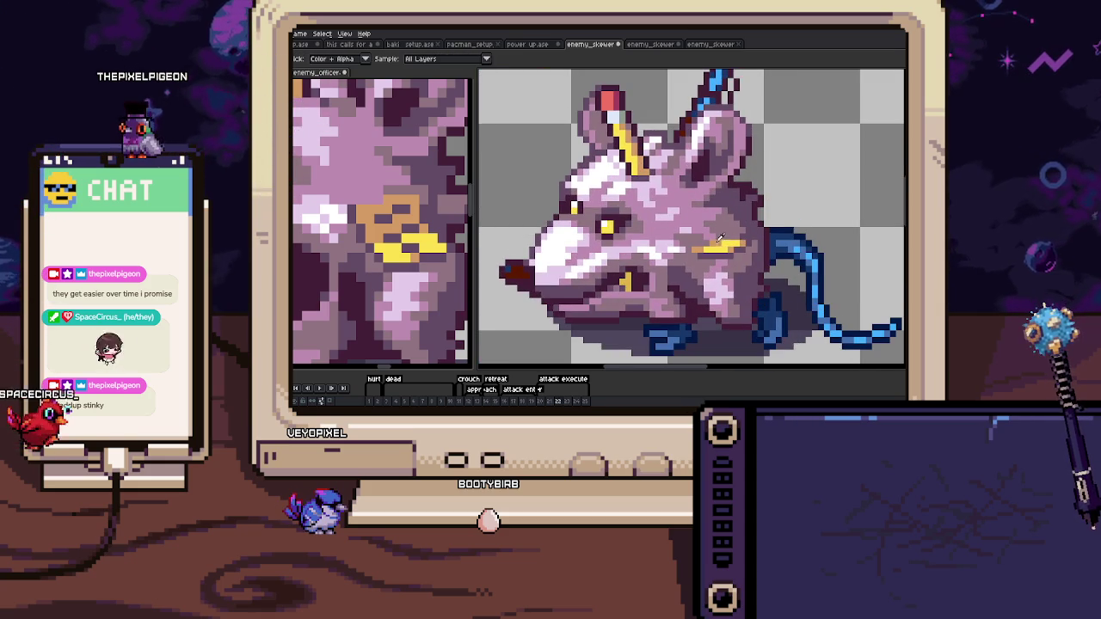
pyautogui.click(720, 238)
pyautogui.press('b')
pyautogui.scroll(1, 721, 238)
pyautogui.moveTo(695, 236); pyautogui.dragTo(712, 235)
pyautogui.scroll(-1, 756, 226)
pyautogui.scroll(-1, 757, 231)
pyautogui.scroll(-1, 760, 237)
pyautogui.scroll(-1, 762, 244)
# Paste the copied badge piece onto frame 23 and commit it.
pyautogui.press('Right')
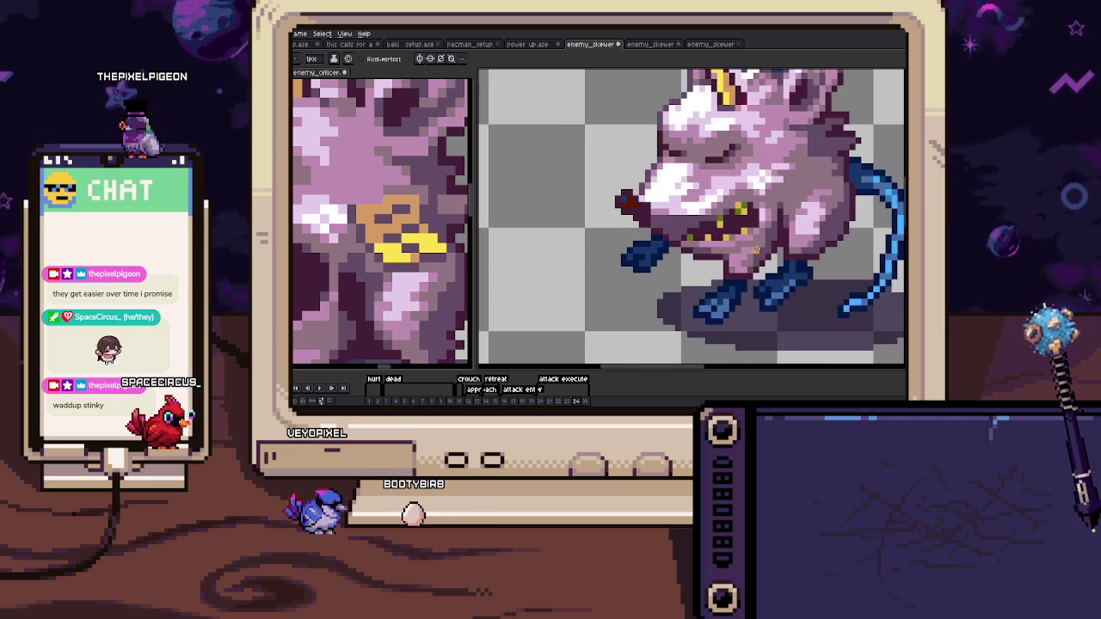
pyautogui.press('Left')
pyautogui.hotkey('ctrl', 'v')
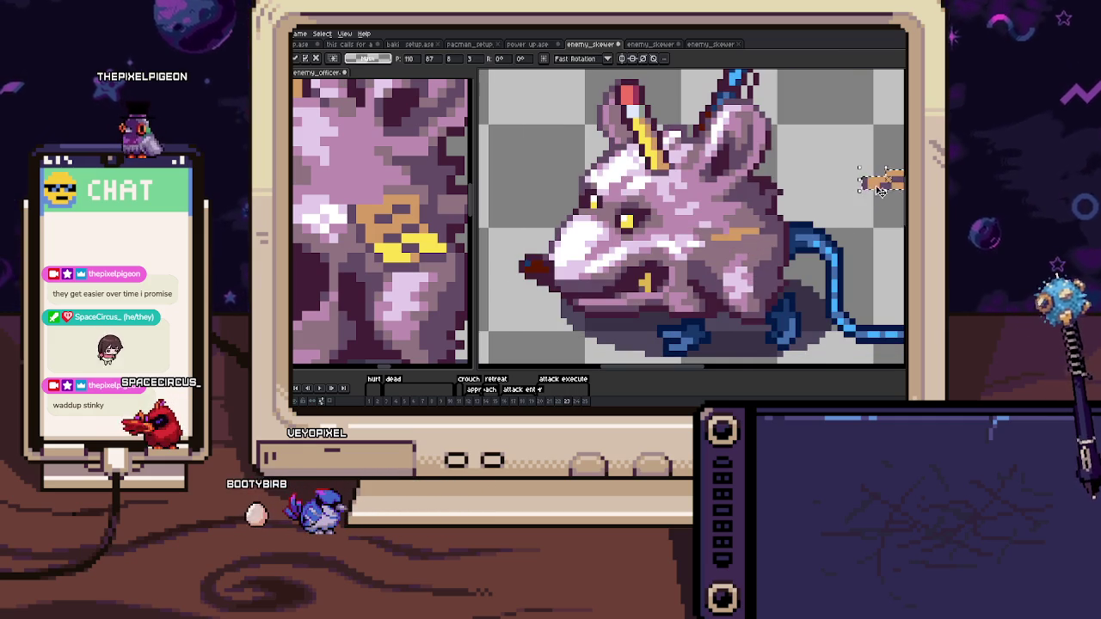
pyautogui.press('Return')
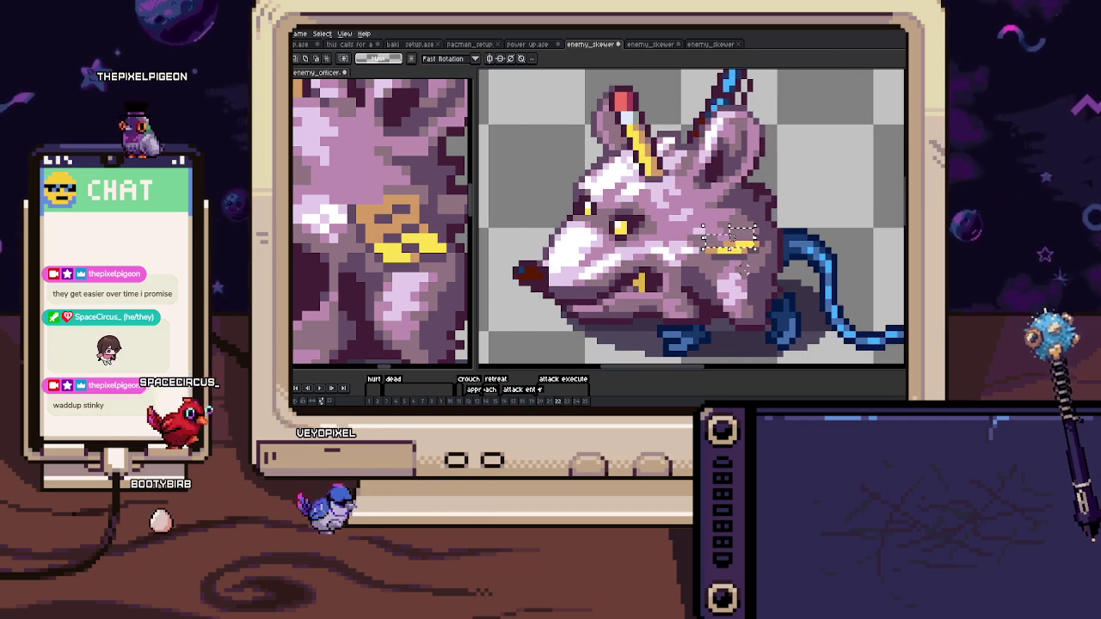
pyautogui.scroll(2, 748, 236)
pyautogui.scroll(1, 757, 231)
# On the next frame, paint yellow and tan badge pixels and sample another badge colour.
pyautogui.press('Right')
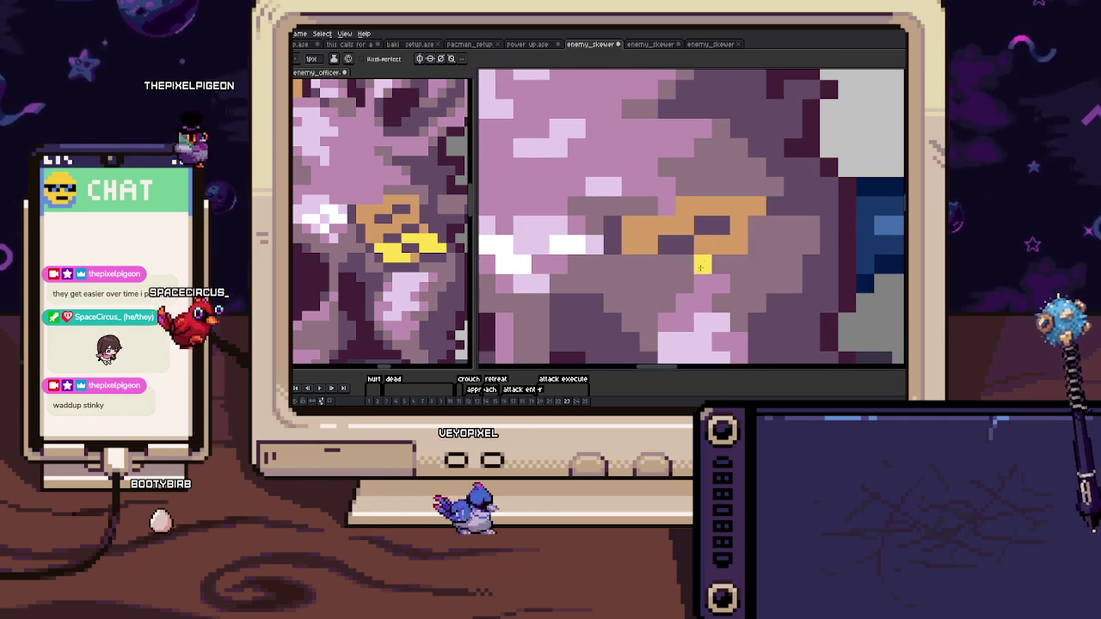
pyautogui.moveTo(707, 270); pyautogui.dragTo(782, 266)
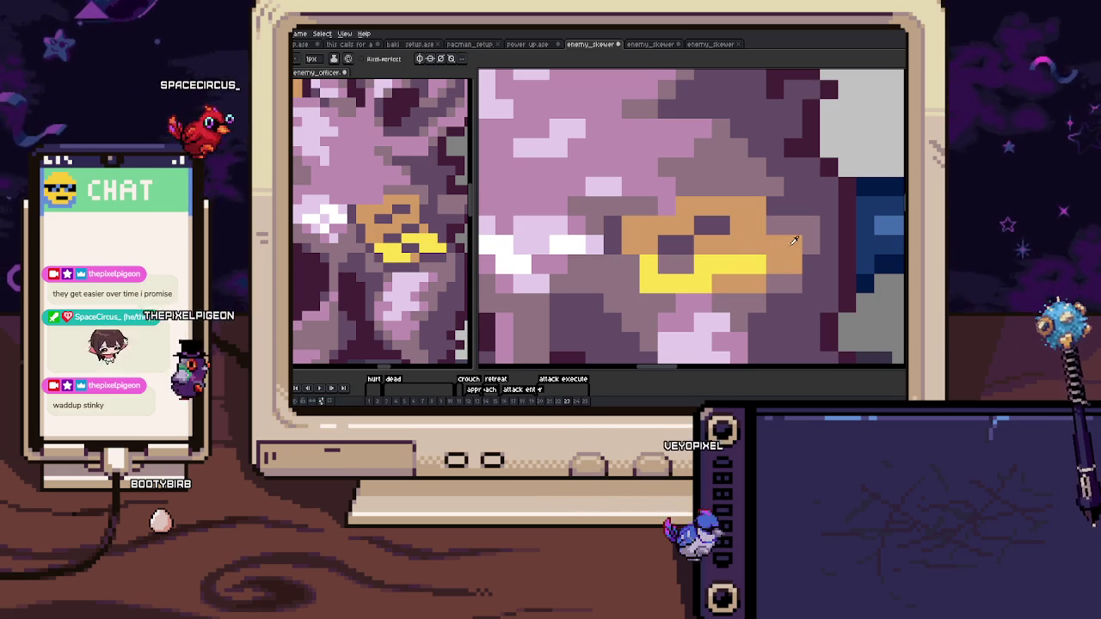
pyautogui.press('i')
pyautogui.click(659, 275)
pyautogui.press('b')
pyautogui.scroll(-2, 687, 266)
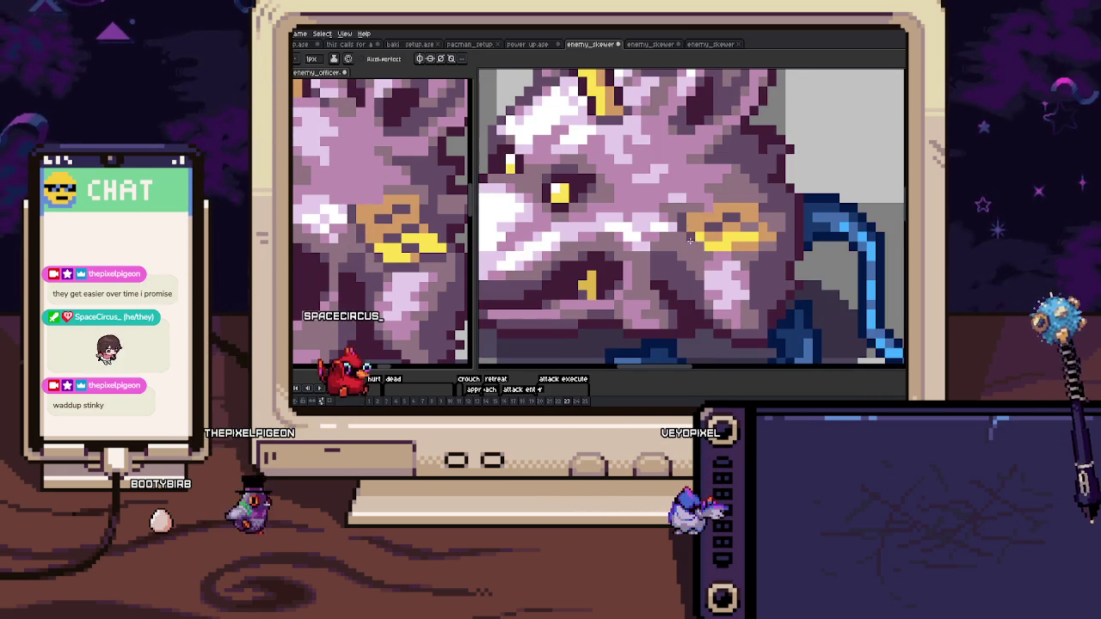
# Paste the copied badge onto this frame and commit it.
pyautogui.scroll(-3, 689, 240)
pyautogui.scroll(1, 749, 226)
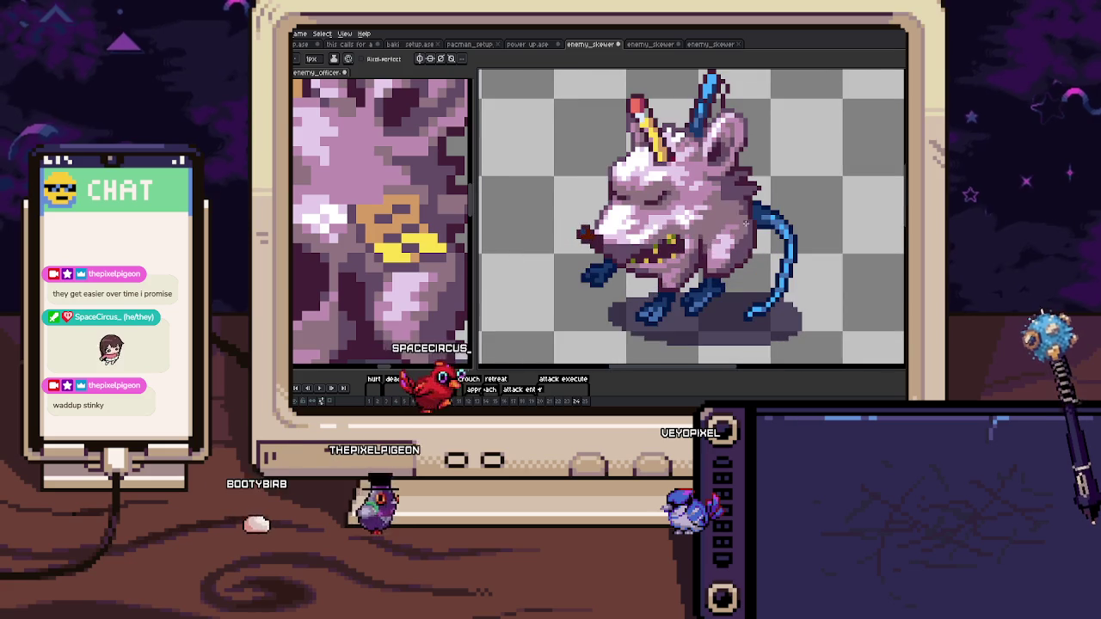
pyautogui.hotkey('ctrl', 'v')
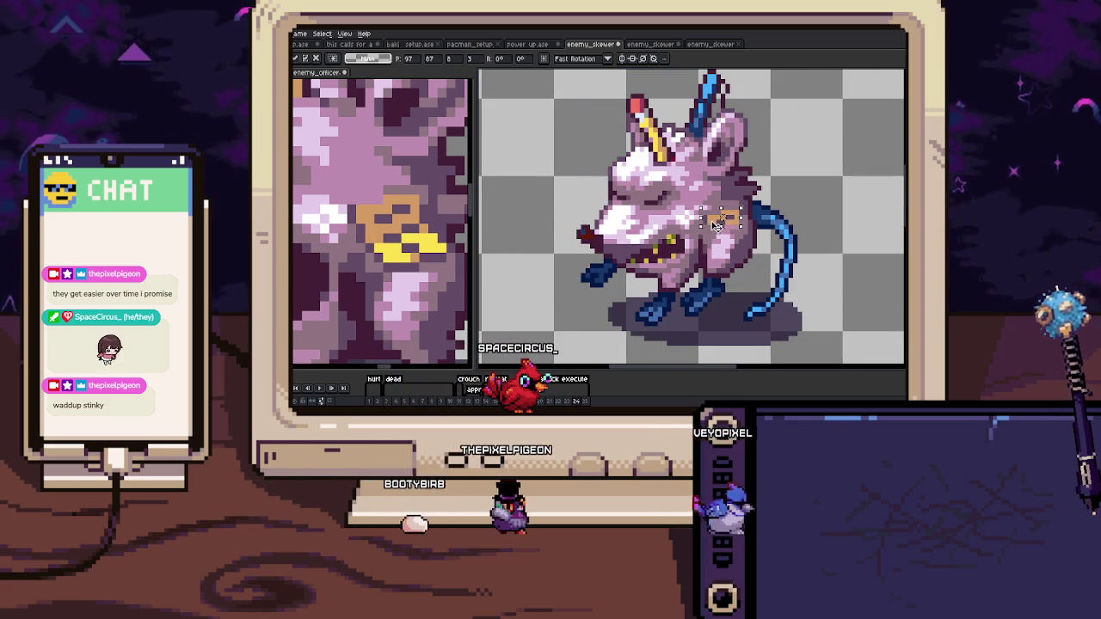
pyautogui.press('Return')
pyautogui.scroll(2, 682, 303)
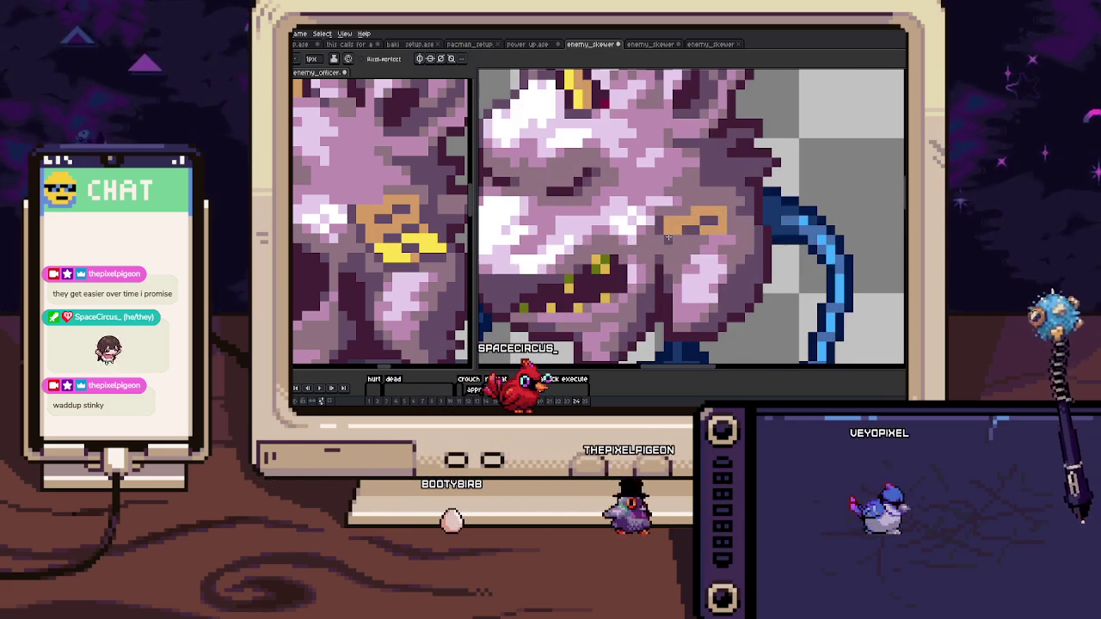
pyautogui.scroll(1, 682, 302)
# On the next frame, paste the badge and paint yellow trim along its lower and right edges.
pyautogui.press('Right')
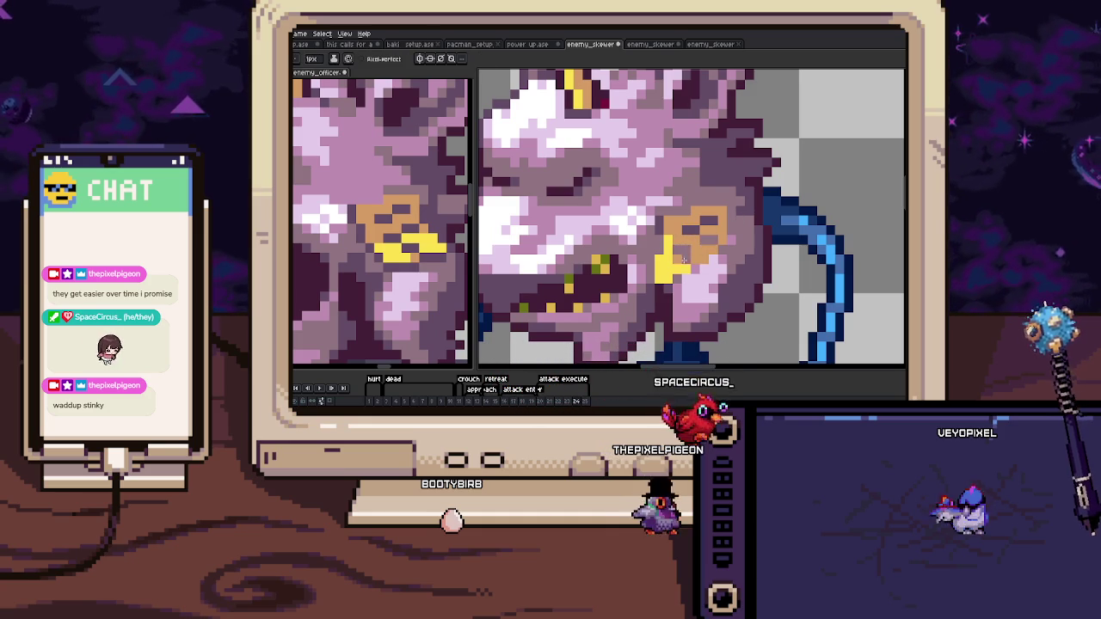
pyautogui.scroll(-3, 687, 258)
pyautogui.scroll(2, 680, 251)
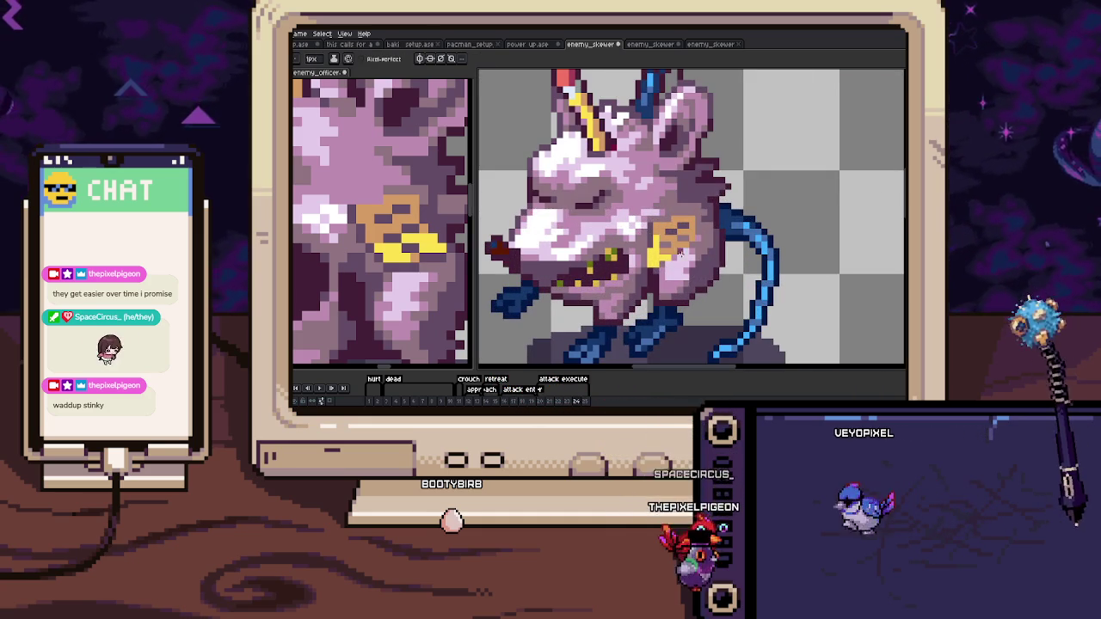
pyautogui.scroll(-3, 685, 251)
pyautogui.scroll(1, 719, 258)
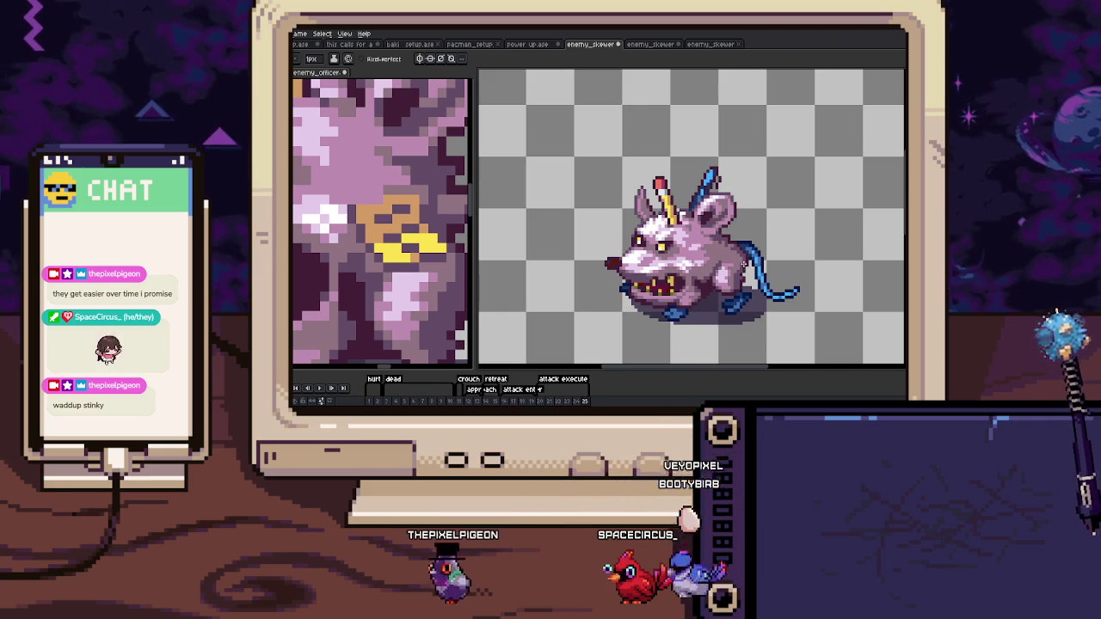
pyautogui.scroll(1, 731, 245)
pyautogui.hotkey('ctrl', 'v')
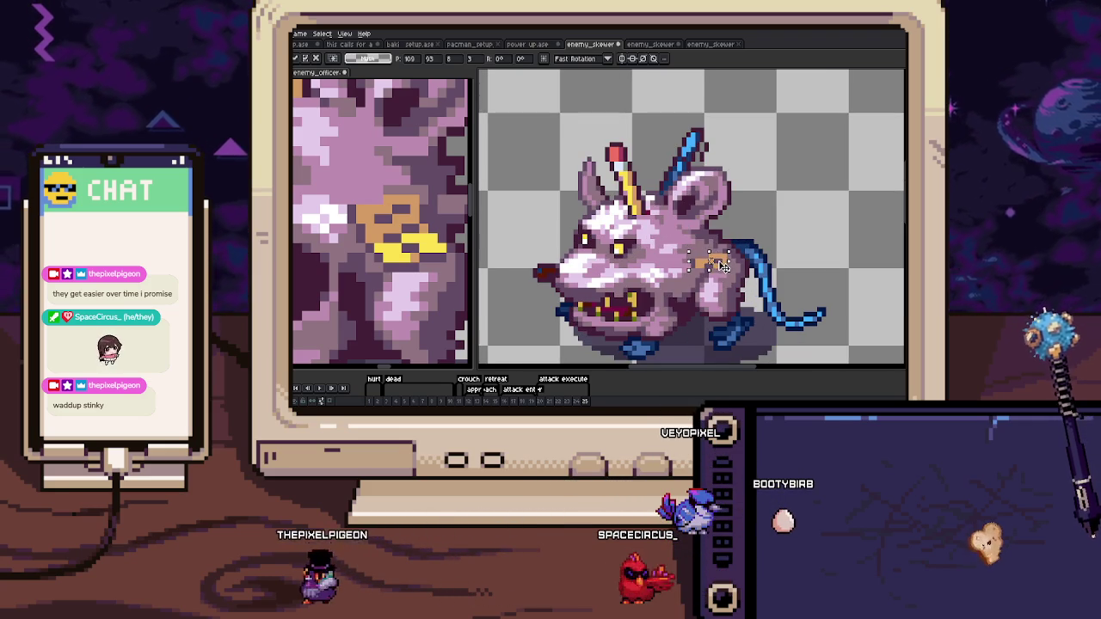
pyautogui.scroll(3, 721, 267)
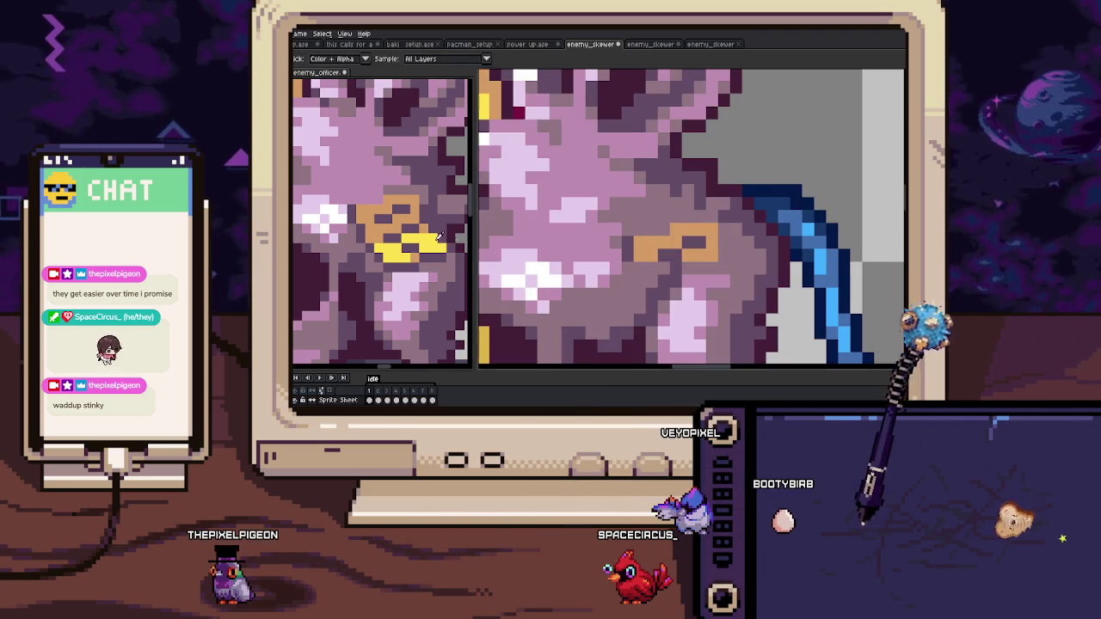
pyautogui.moveTo(638, 268); pyautogui.dragTo(699, 253)
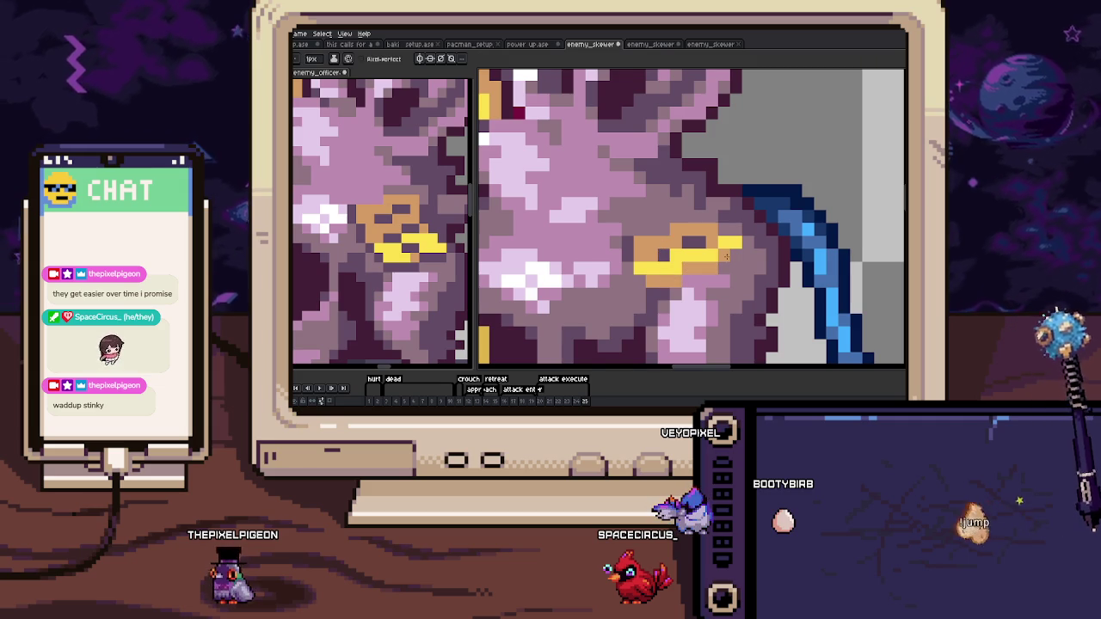
pyautogui.scroll(-5, 633, 251)
pyautogui.press('Return')
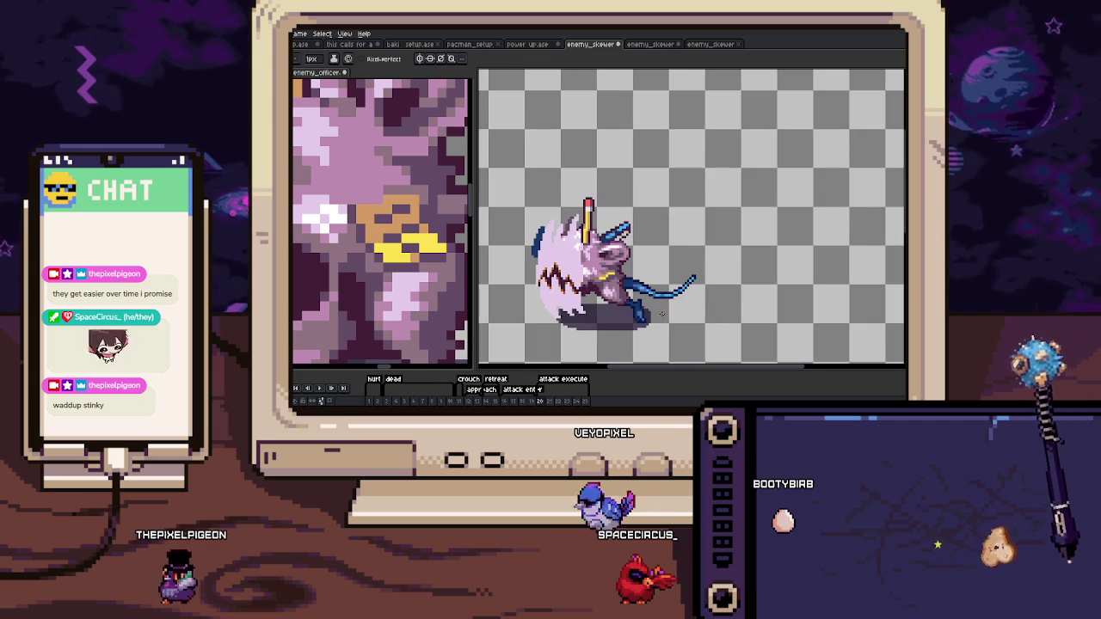
# Select frames 16 through 25 and play them back to check the badge.
pyautogui.moveTo(504, 400); pyautogui.dragTo(590, 401)
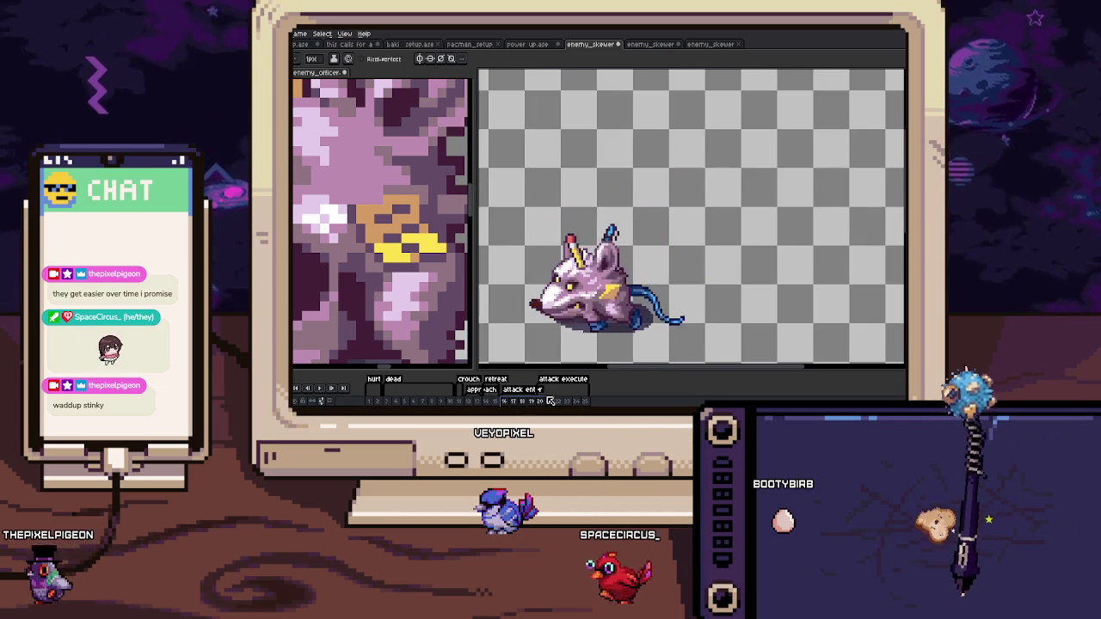
pyautogui.press('-')
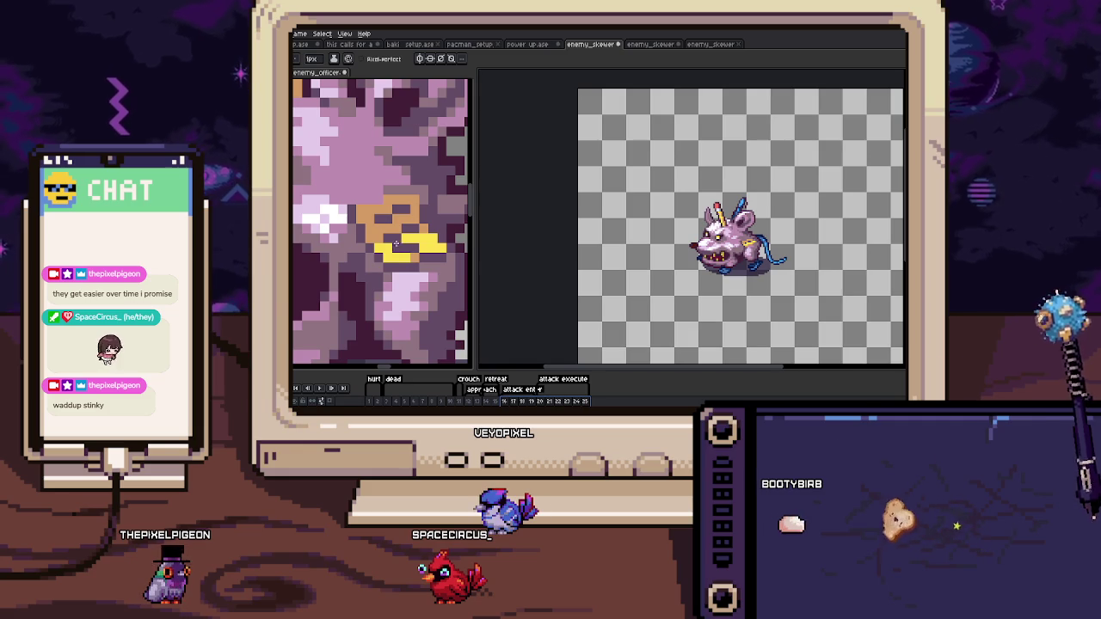
pyautogui.scroll(-5, 337, 236)
pyautogui.scroll(5, 337, 237)
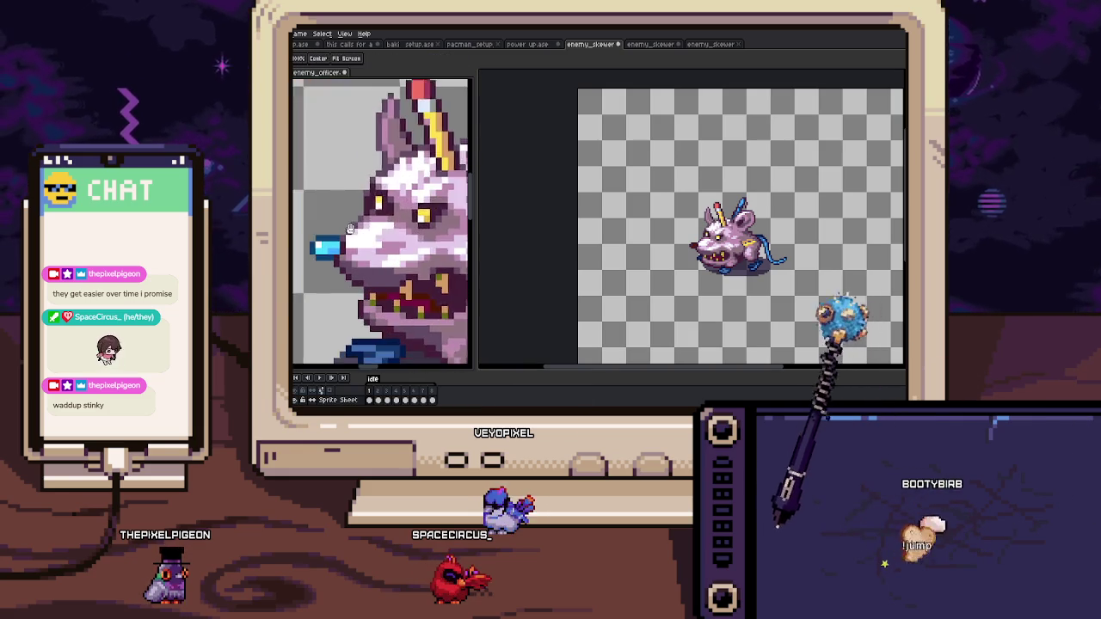
pyautogui.scroll(2, 337, 236)
pyautogui.scroll(2, 398, 216)
# Marquee-select and shift the reference sprite's blue nose tip, then return to frame 1.
pyautogui.press('m')
pyautogui.moveTo(409, 248); pyautogui.dragTo(395, 226)
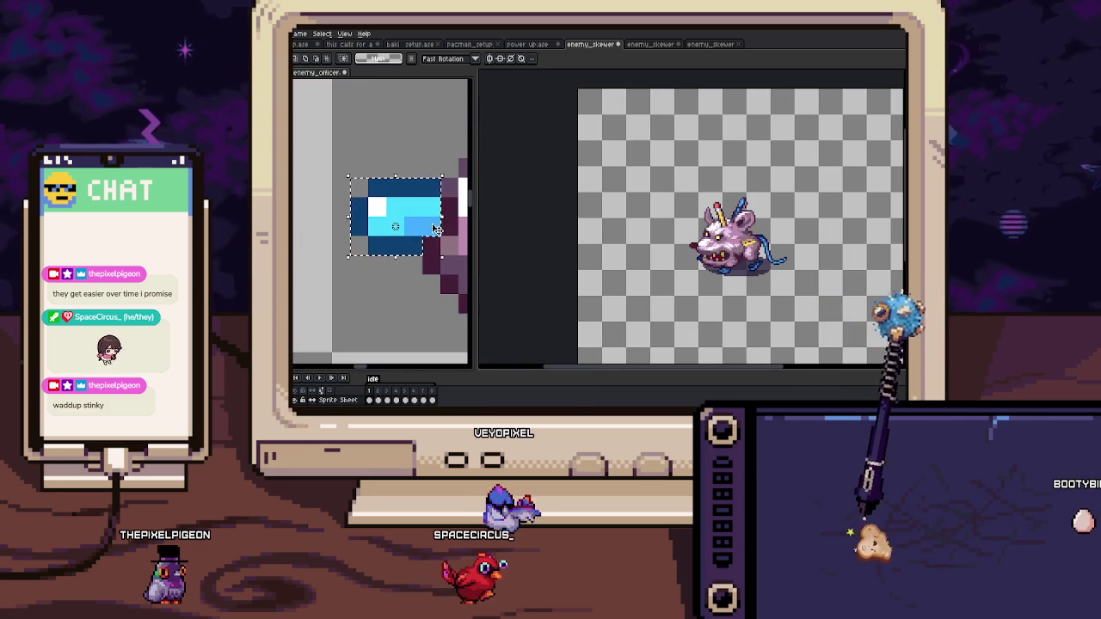
pyautogui.hotkey('ctrl', 'd')
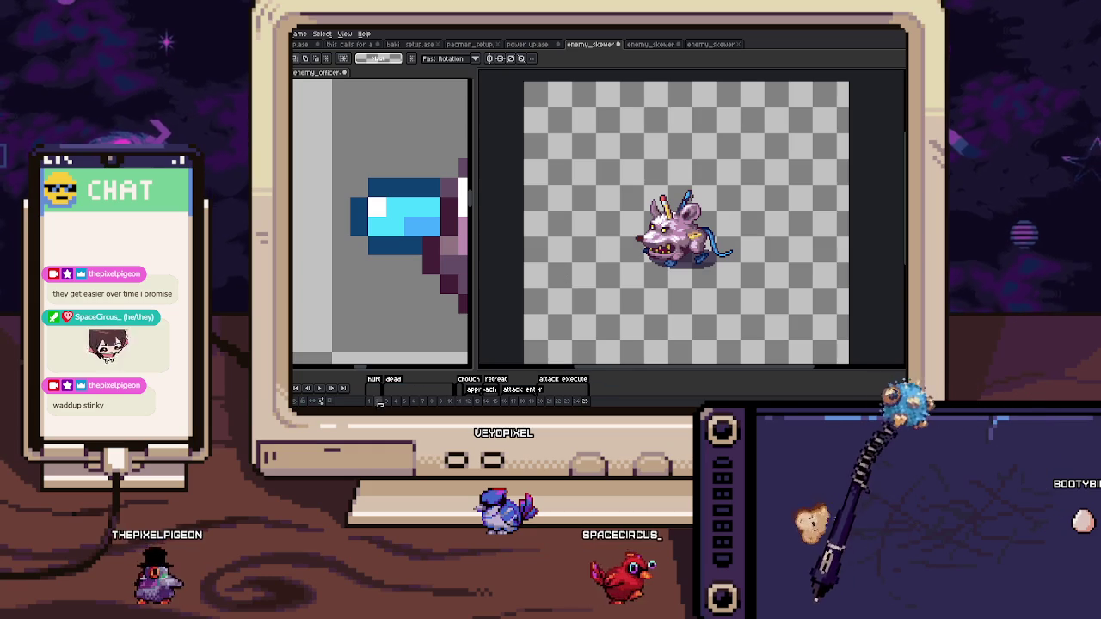
pyautogui.press('Right')
pyautogui.moveTo(676, 238); pyautogui.dragTo(662, 245)
pyautogui.scroll(3, 662, 245)
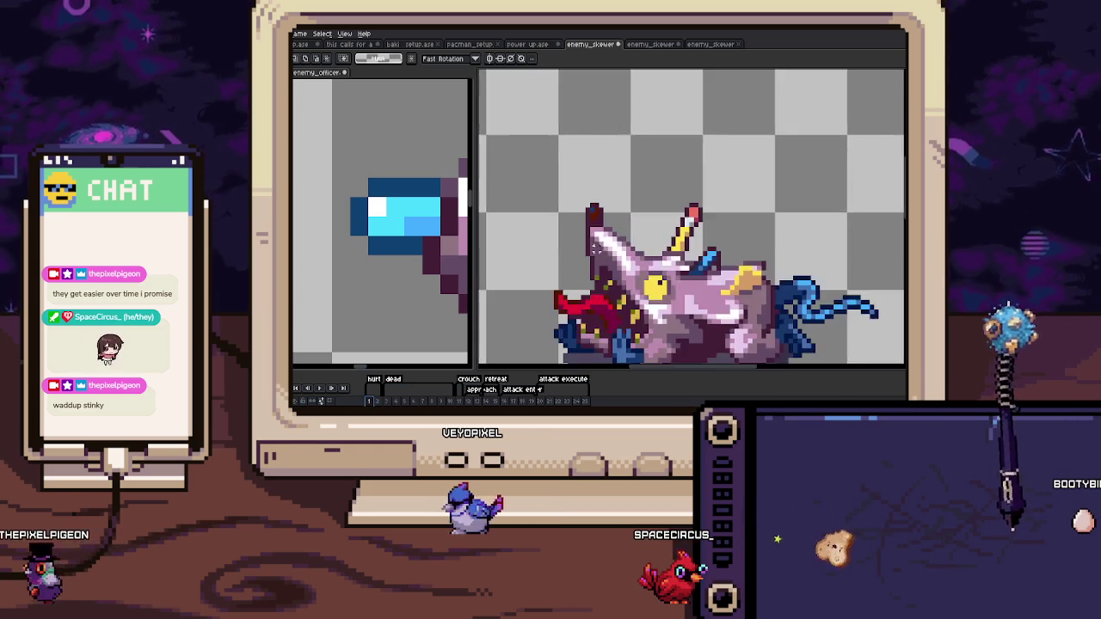
# Paint cyan nose-tip pixels on the rat's snout in frame 1, sampling cyan from the reference.
pyautogui.scroll(2, 662, 245)
pyautogui.press('b')
pyautogui.moveTo(585, 178); pyautogui.dragTo(596, 175)
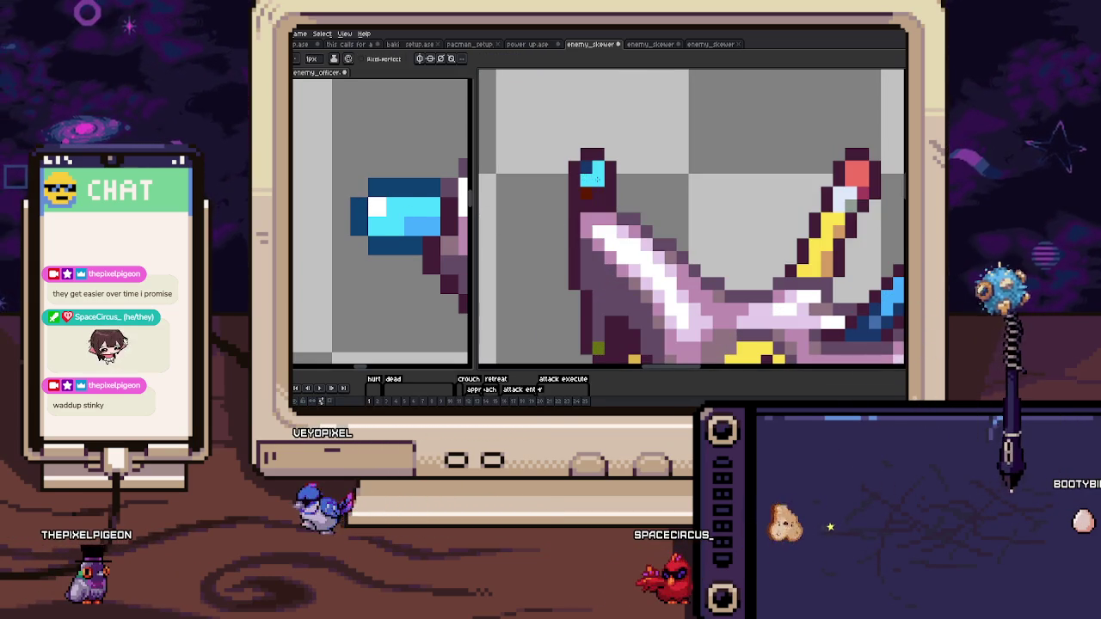
pyautogui.click(460, 213)
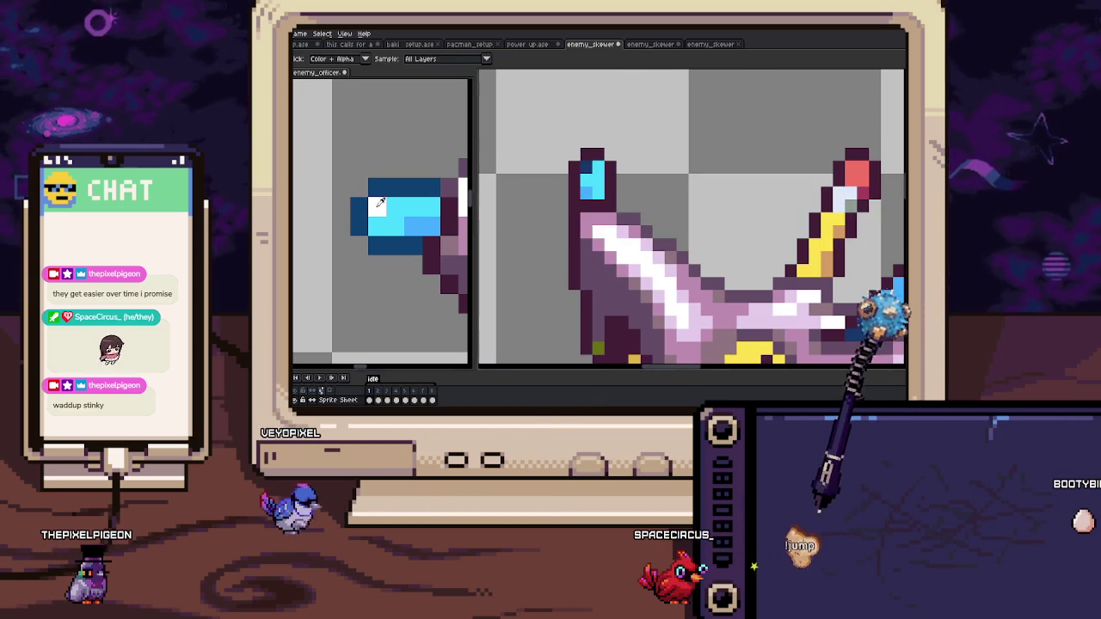
pyautogui.click(599, 177)
pyautogui.press('b')
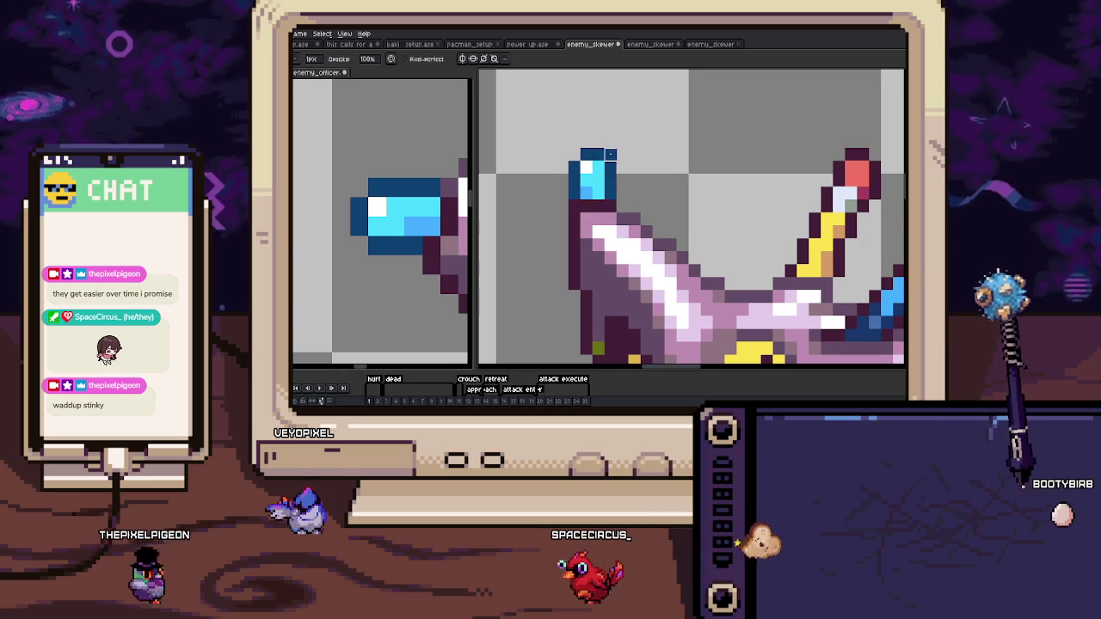
# Recolour the snout tip cyan in frame 2 and lighten a dark-blue nose pixel.
pyautogui.press('Right')
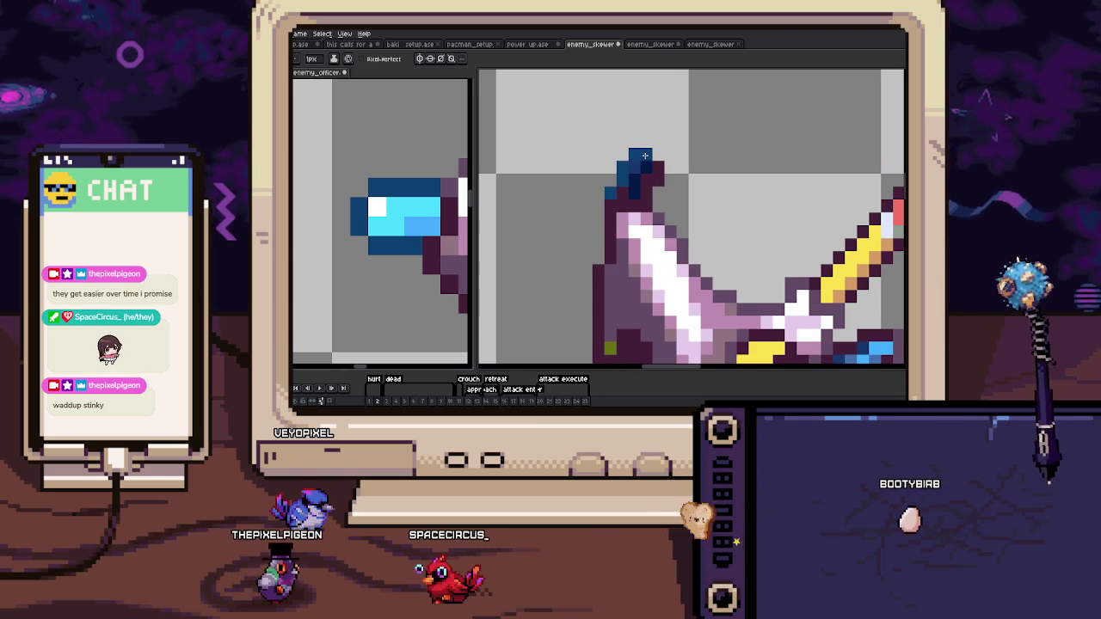
pyautogui.press('i')
pyautogui.click(410, 201)
pyautogui.press('b')
pyautogui.moveTo(634, 159); pyautogui.dragTo(644, 167)
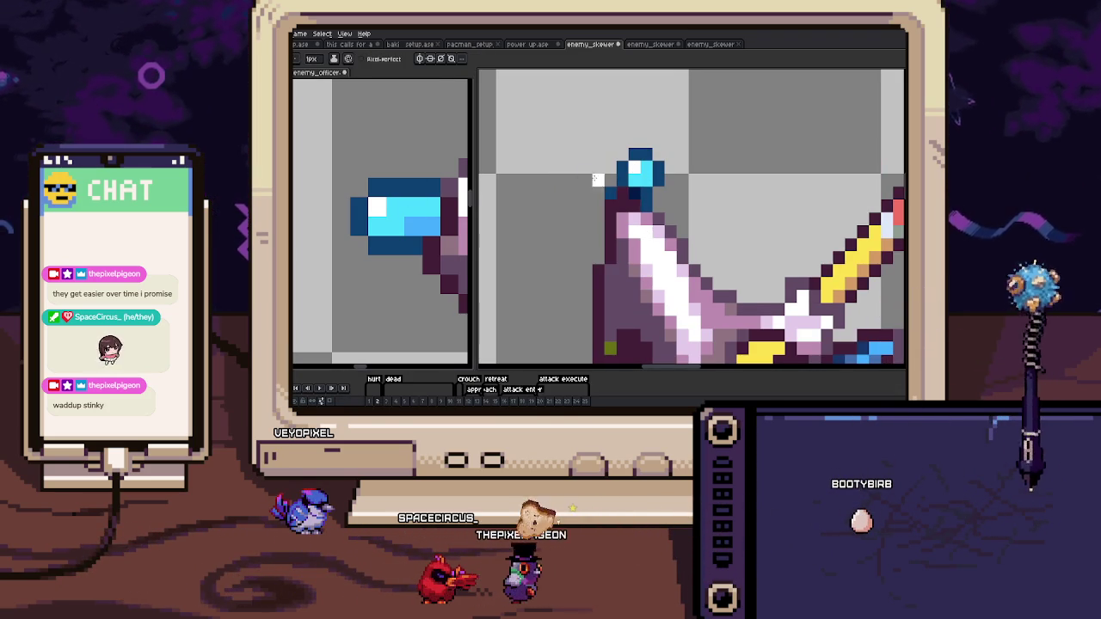
pyautogui.click(610, 190)
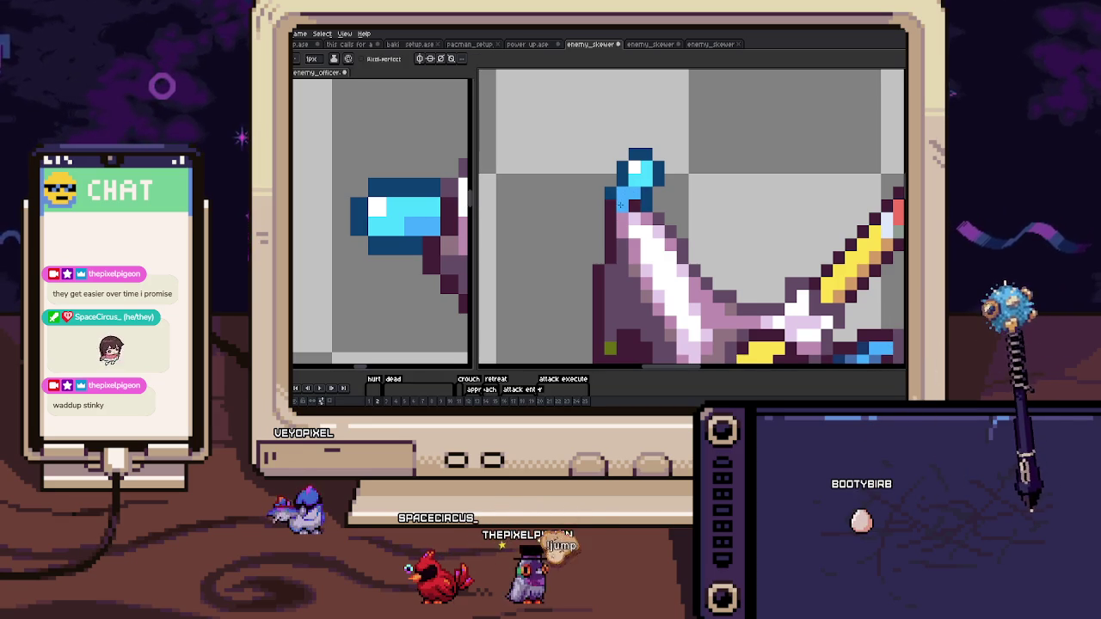
pyautogui.moveTo(619, 204); pyautogui.dragTo(587, 208)
pyautogui.scroll(-2, 602, 203)
pyautogui.scroll(-1, 597, 213)
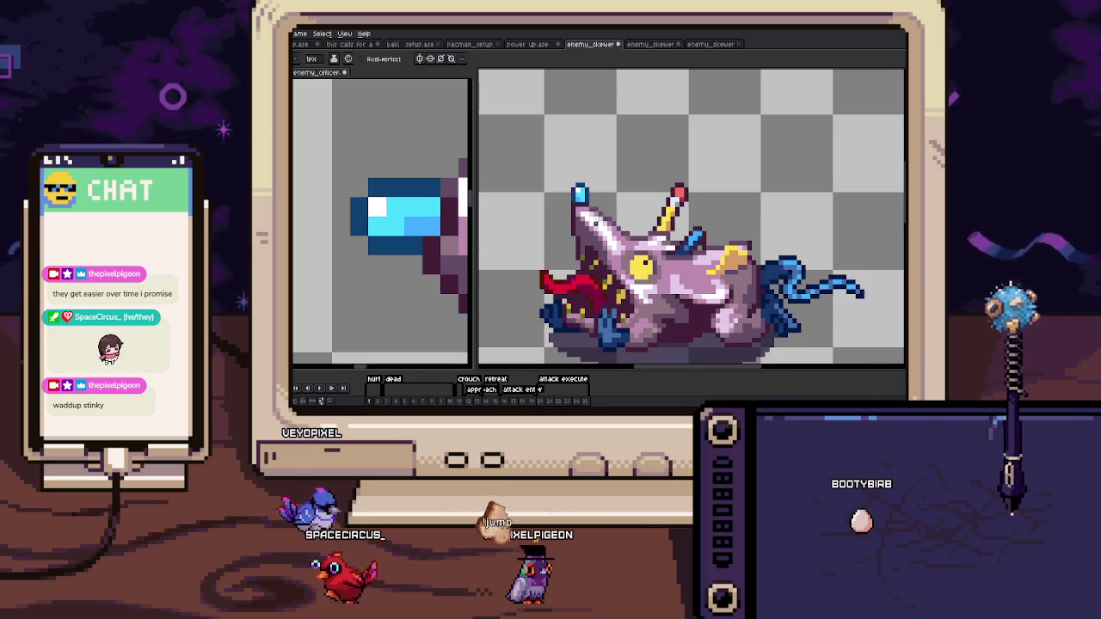
# On the leaping frame, paint a dark-blue nose tip with light-blue highlights.
pyautogui.press('Return')
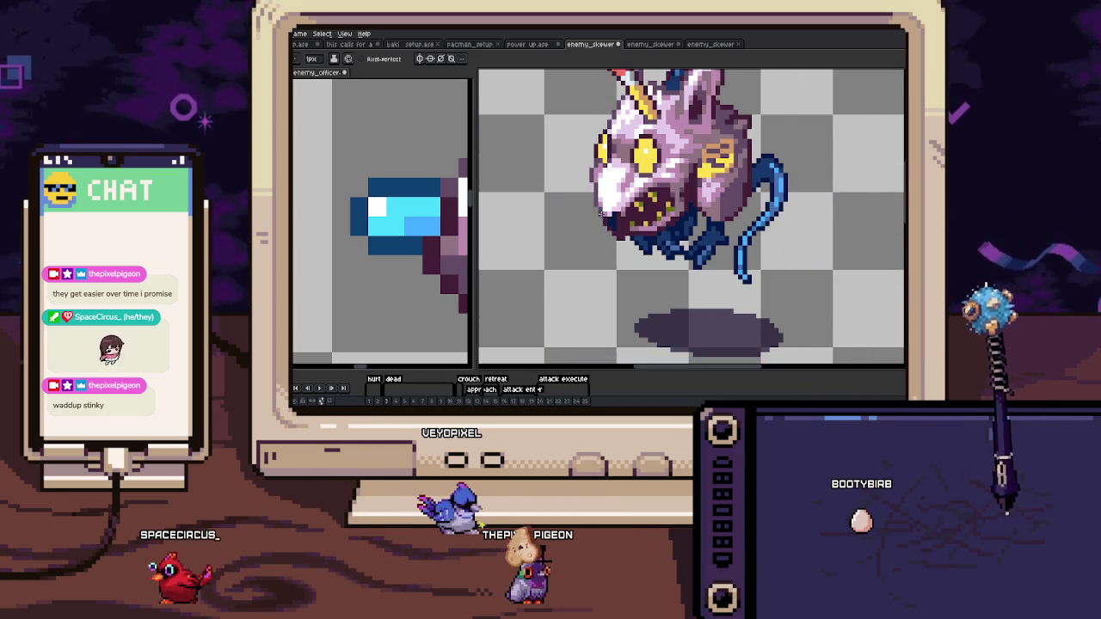
pyautogui.scroll(2, 596, 213)
pyautogui.moveTo(601, 219); pyautogui.dragTo(595, 232)
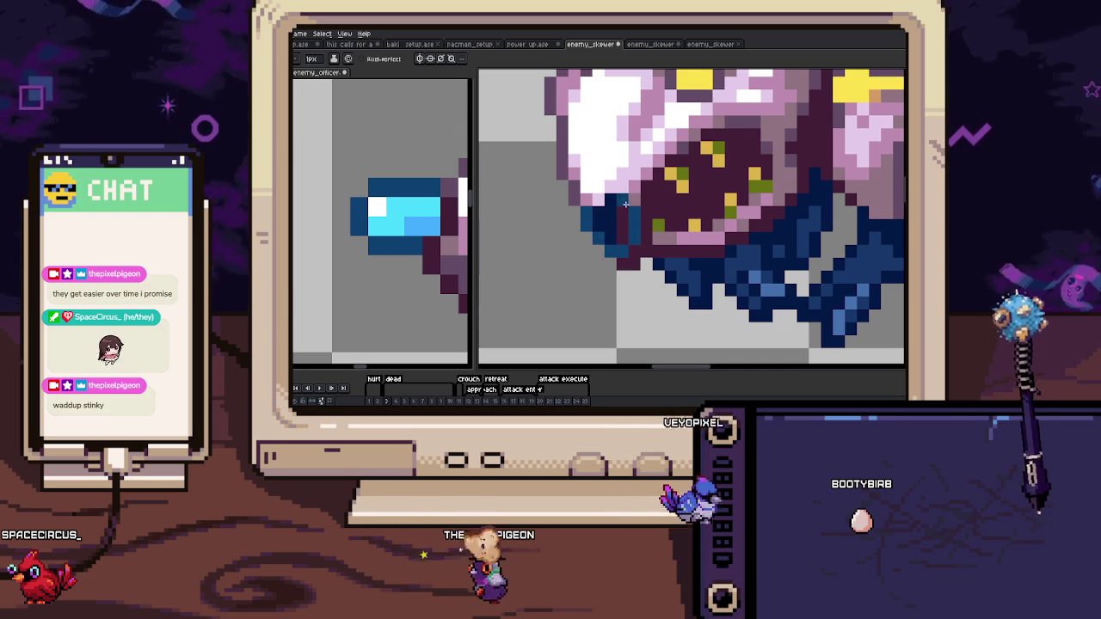
pyautogui.moveTo(609, 211); pyautogui.dragTo(602, 227)
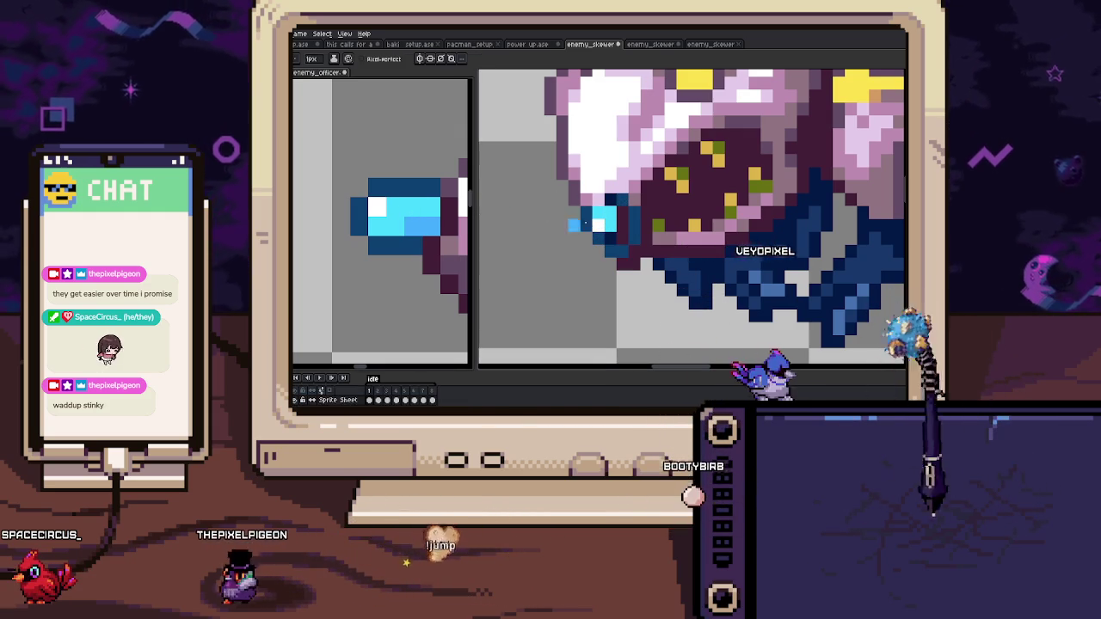
# Repaint the dark snout tip in light cyan and add one more cyan pixel.
pyautogui.moveTo(609, 201); pyautogui.dragTo(610, 258)
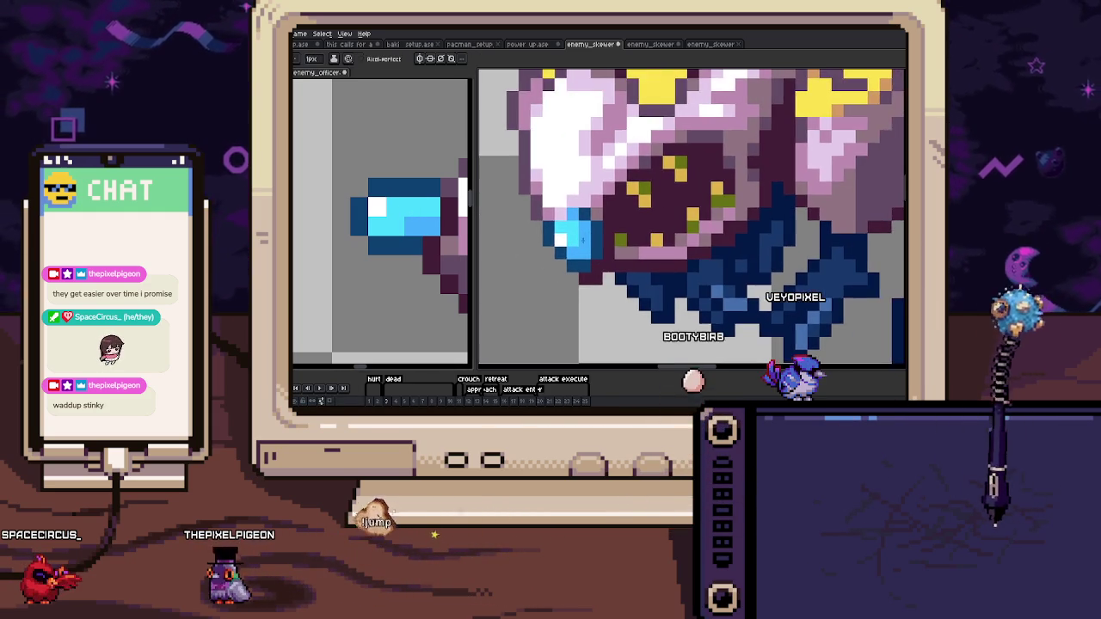
pyautogui.scroll(-2, 611, 258)
pyautogui.scroll(1, 593, 181)
pyautogui.scroll(1, 594, 181)
pyautogui.scroll(1, 593, 181)
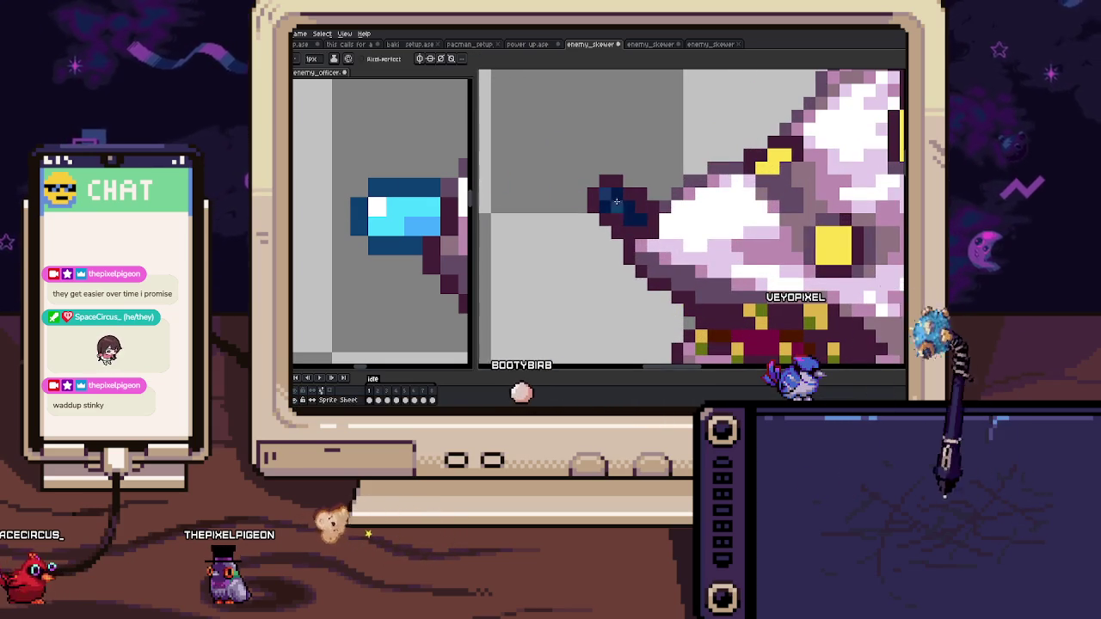
pyautogui.scroll(1, 653, 211)
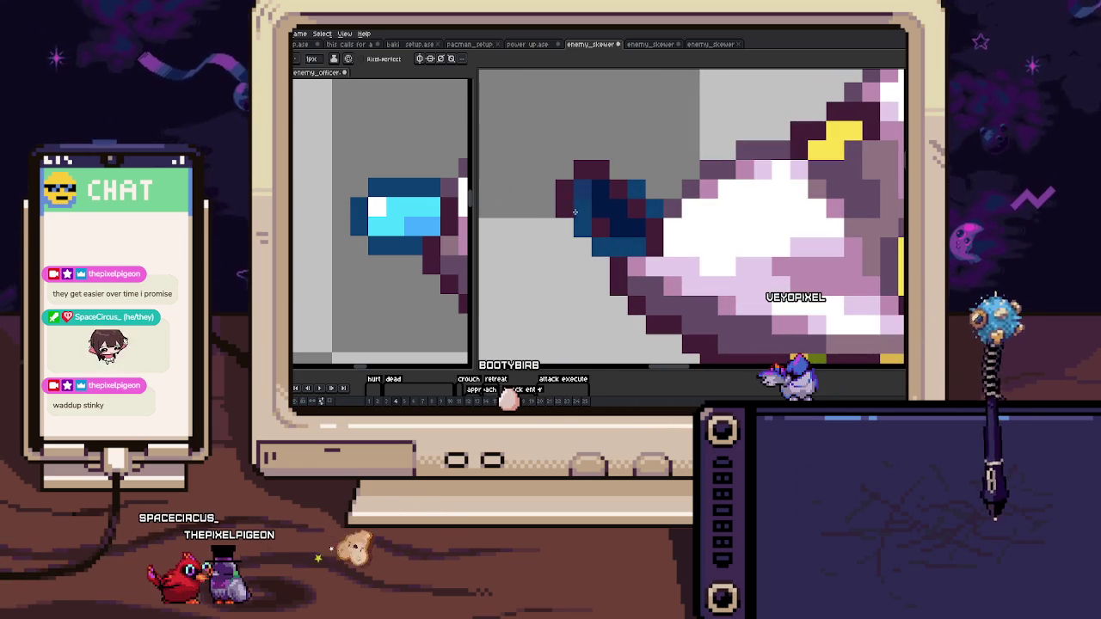
pyautogui.moveTo(582, 187); pyautogui.dragTo(600, 188)
pyautogui.click(618, 206)
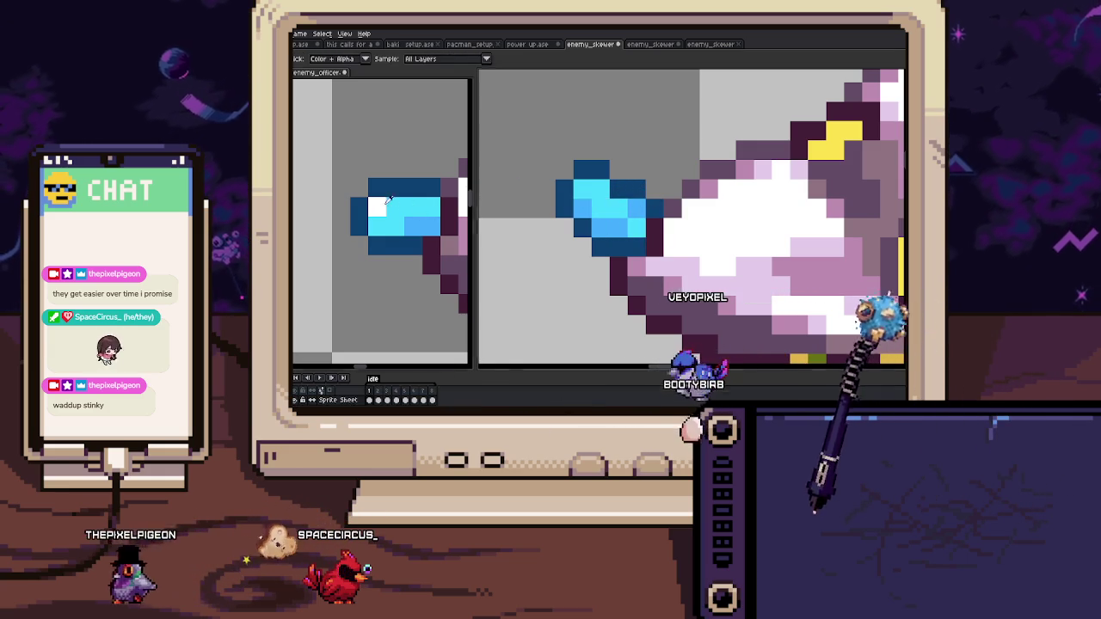
pyautogui.scroll(-3, 516, 197)
pyautogui.scroll(2, 612, 213)
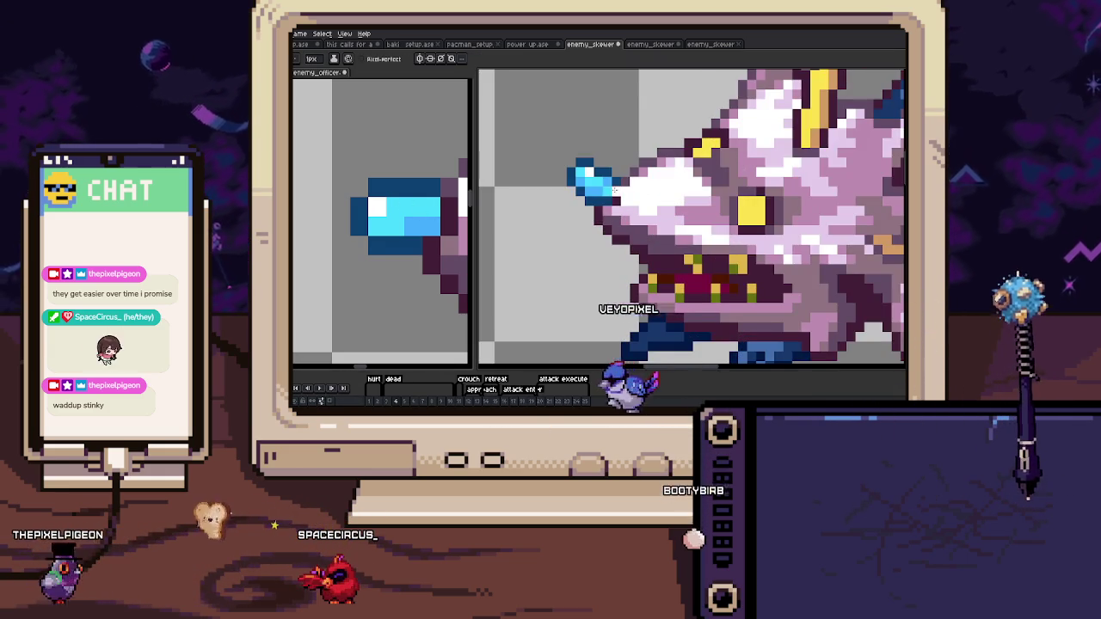